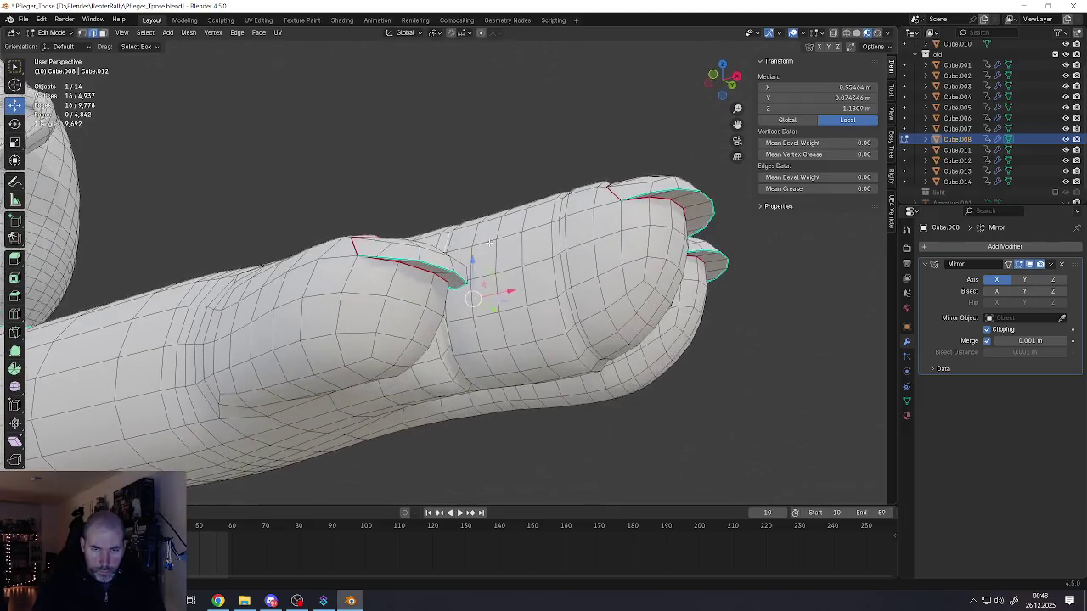
# - Preview the hand in Object Mode, zoom in, then return to Edit Mode
pyautogui.press('Tab')
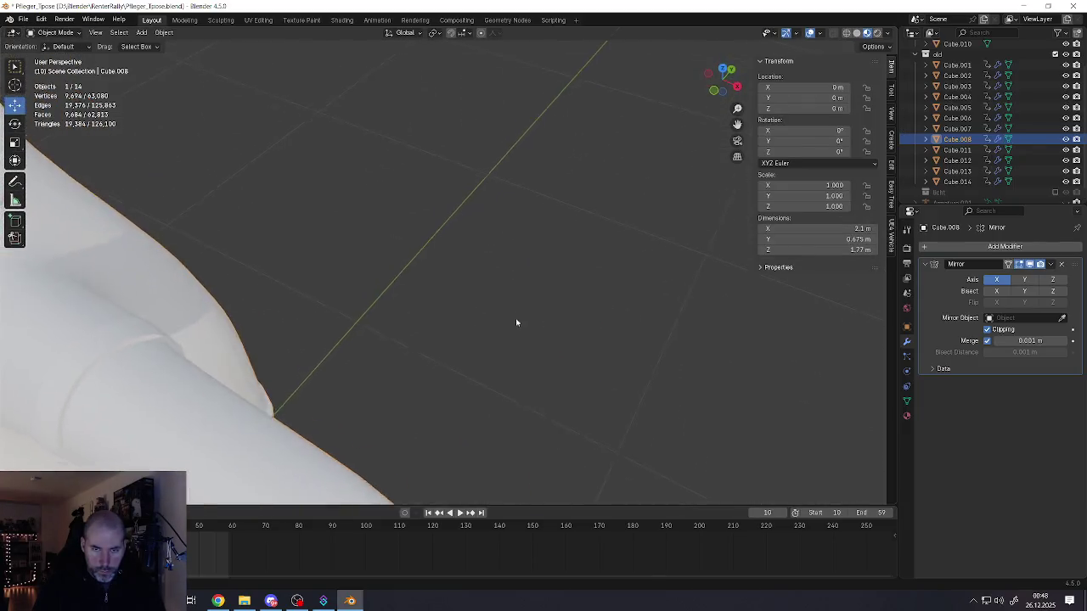
pyautogui.scroll(3, 527, 315)
pyautogui.scroll(2, 594, 315)
pyautogui.press('Tab')
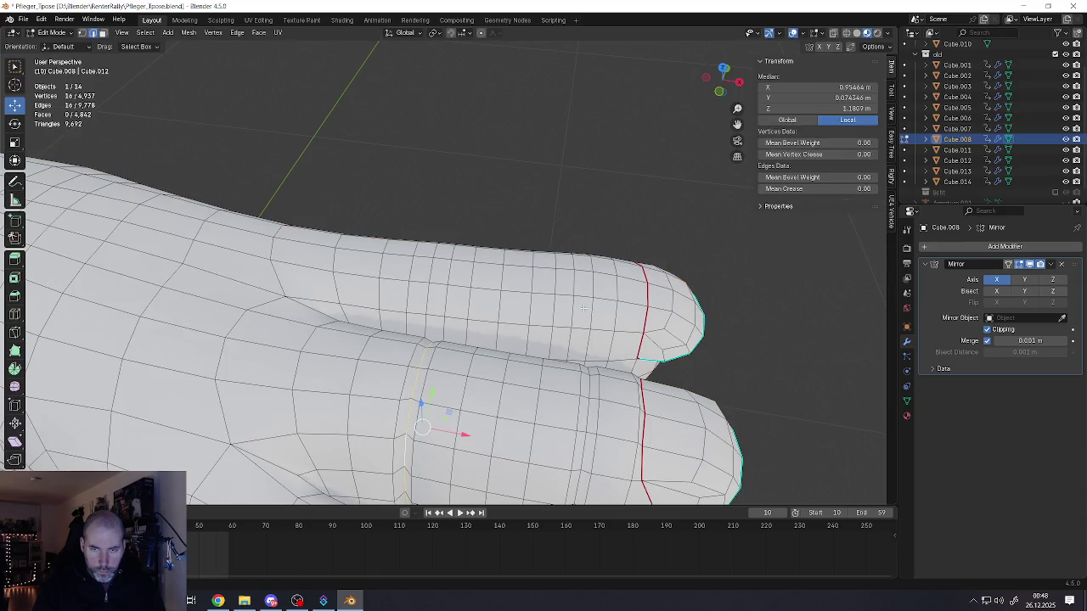
# - Select two neighbouring edge loops on the finger and squeeze them closer along X
pyautogui.moveTo(601, 284)
pyautogui.mouseDown(button='middle')
pyautogui.moveTo(504, 283)
pyautogui.moveTo(488, 329)
pyautogui.mouseUp(button='middle')
pyautogui.click(498, 315)
pyautogui.keyDown('alt'); pyautogui.click(470, 327); pyautogui.keyUp('alt')
pyautogui.keyDown('alt'); pyautogui.keyDown('shift'); pyautogui.click(507, 330); pyautogui.keyUp('shift'); pyautogui.keyUp('alt')
pyautogui.press('s')
pyautogui.press('x')
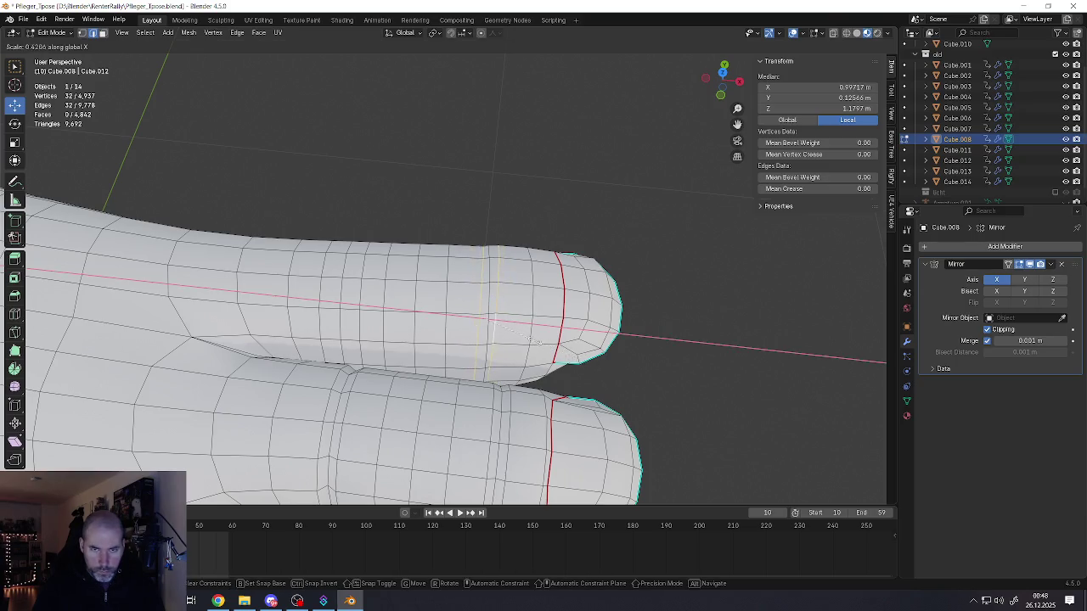
pyautogui.click(533, 339)
# - Switch the transform orientation to Normal
pyautogui.moveTo(528, 286); pyautogui.dragTo(522, 298, button='middle')
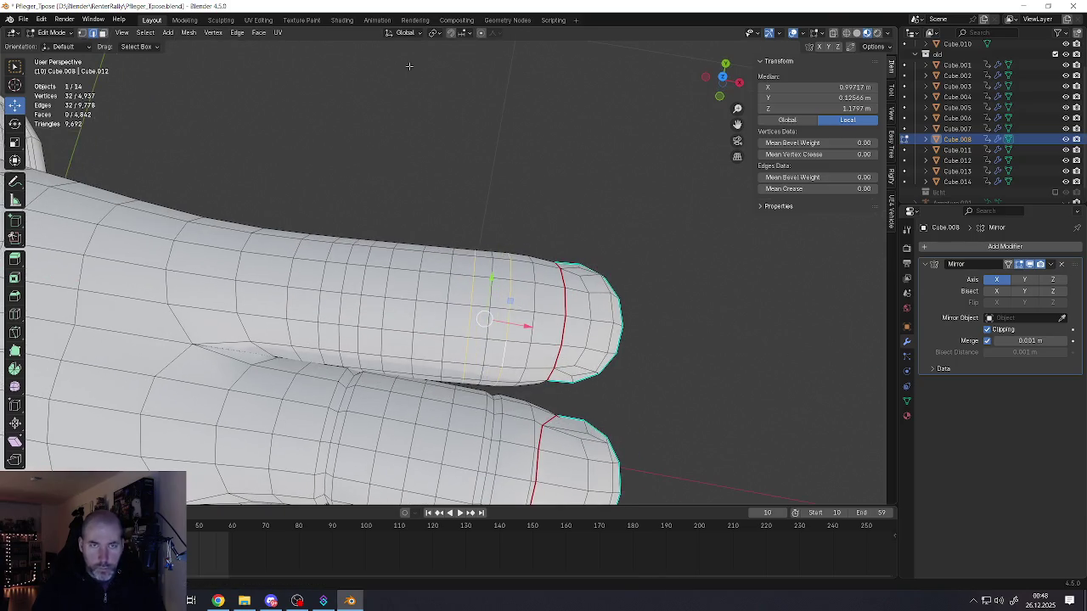
pyautogui.click(406, 32)
pyautogui.click(392, 87)
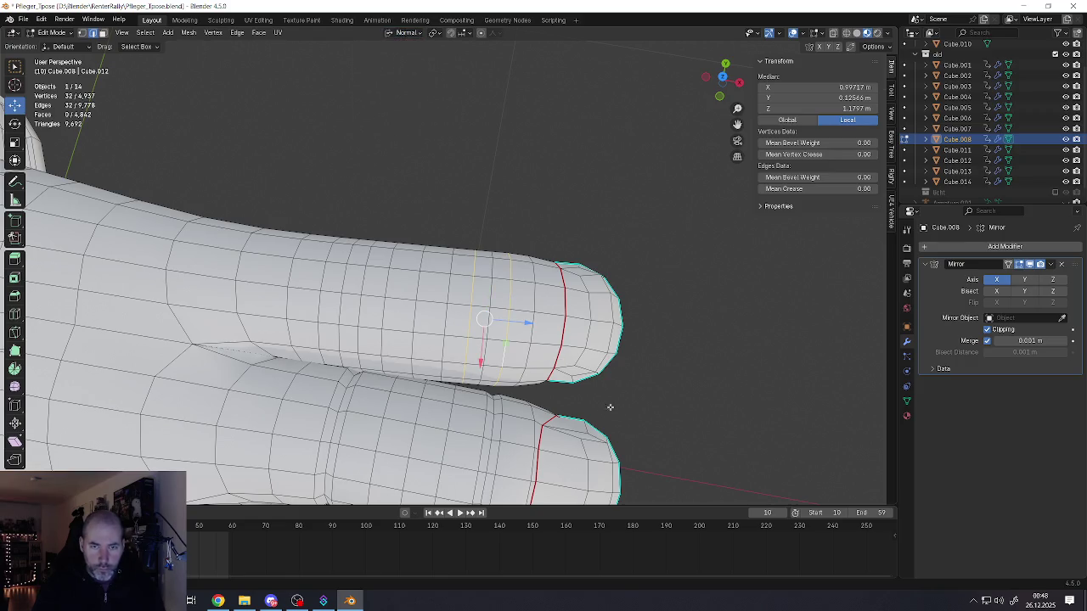
# - Pinch the two loops inward into a crease by scaling along normal Z
pyautogui.press('s')
pyautogui.press('Escape')
pyautogui.press('s')
pyautogui.press('y')
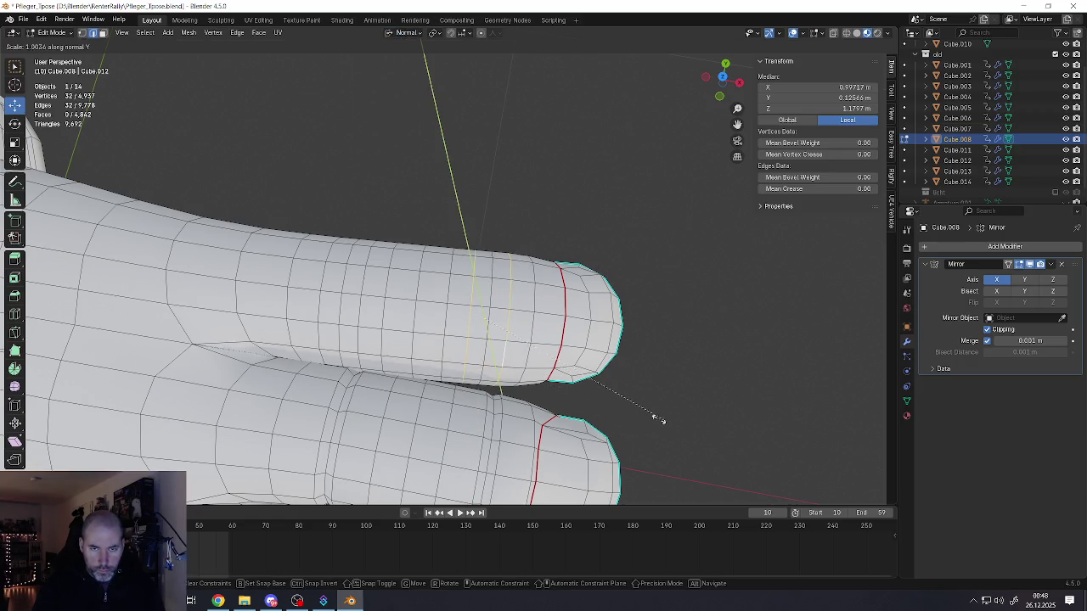
pyautogui.press('Escape')
pyautogui.press('s')
pyautogui.press('y')
pyautogui.press('Escape')
pyautogui.press('s')
pyautogui.press('z')
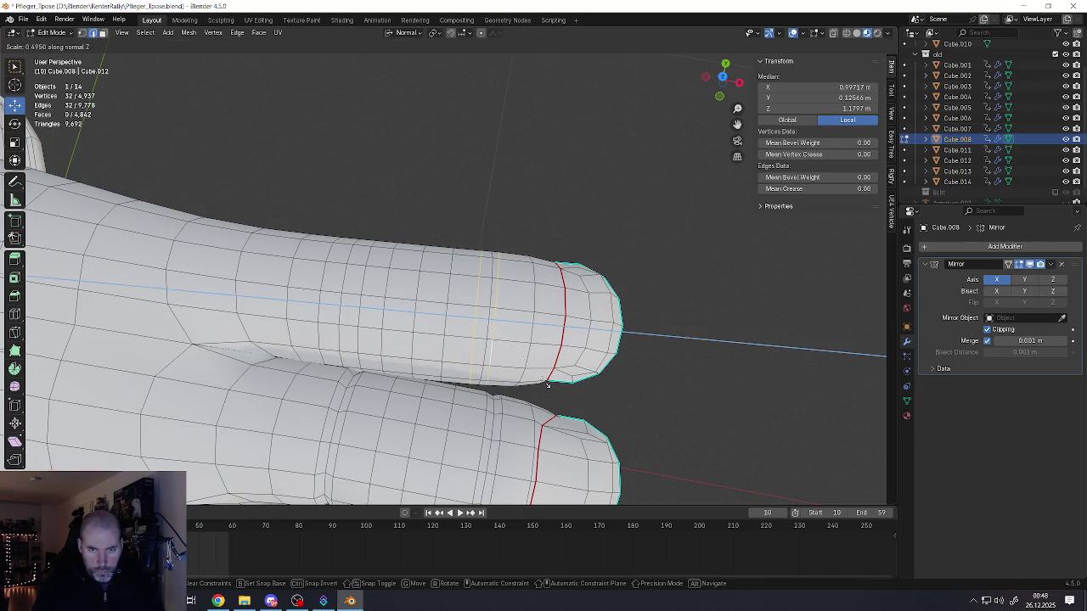
pyautogui.click(547, 384)
# - Nudge the pinched loops along normal Z, then select just one loop
pyautogui.press('g')
pyautogui.press('z')
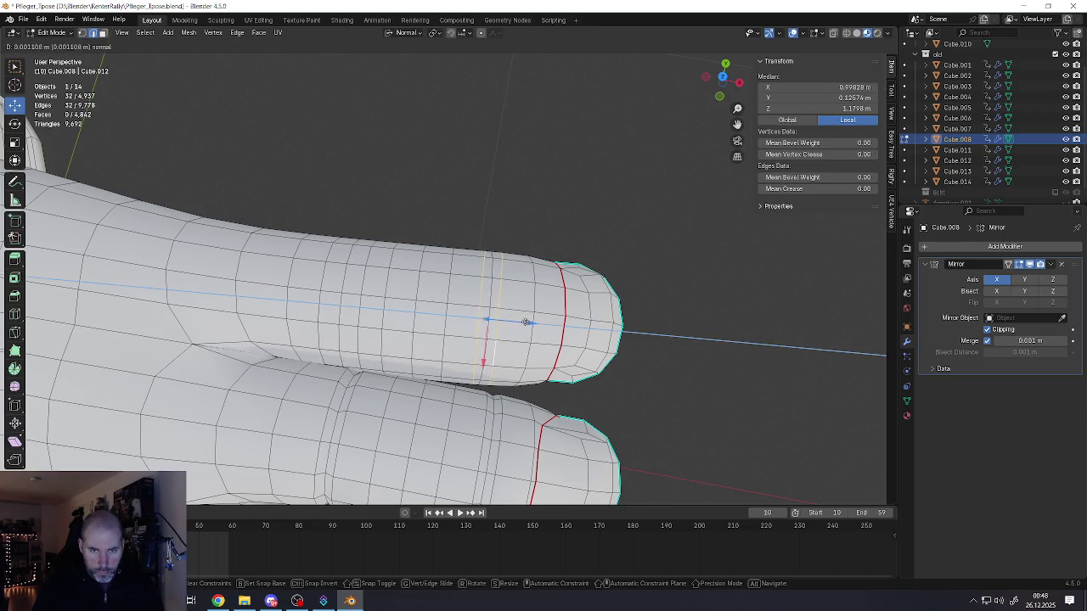
pyautogui.click(527, 321)
pyautogui.keyDown('alt'); pyautogui.click(485, 320); pyautogui.keyUp('alt')
pyautogui.moveTo(485, 320)
pyautogui.mouseDown(button='middle')
pyautogui.moveTo(601, 383)
pyautogui.moveTo(629, 370)
pyautogui.mouseUp(button='middle')
# - Scale the single selected knuckle loop
pyautogui.press('s')
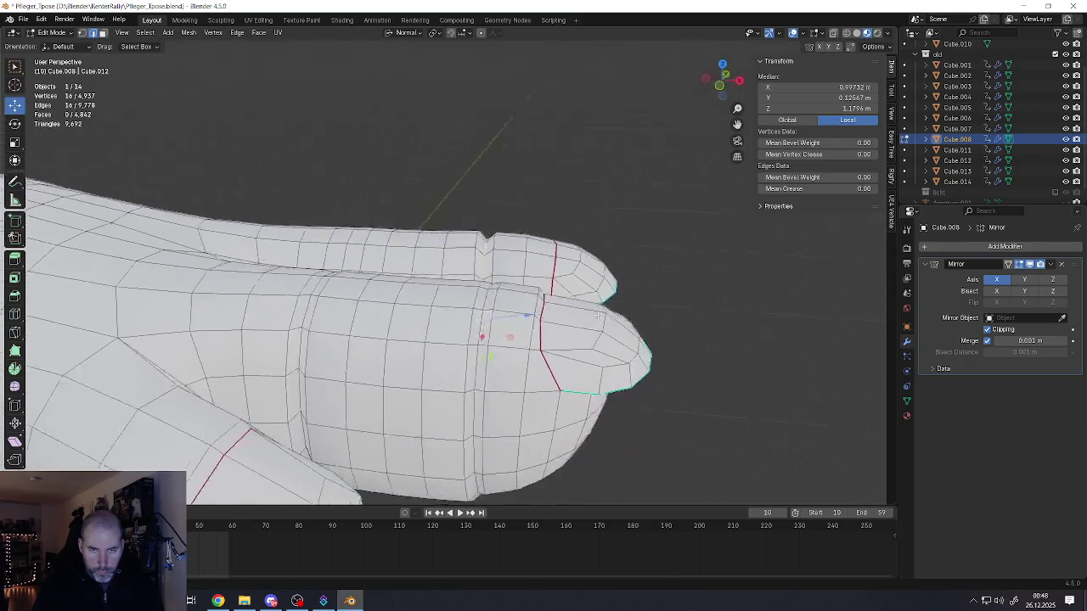
pyautogui.keyDown('alt'); pyautogui.scroll(4, 628, 370); pyautogui.keyUp('alt')
pyautogui.click(628, 370)
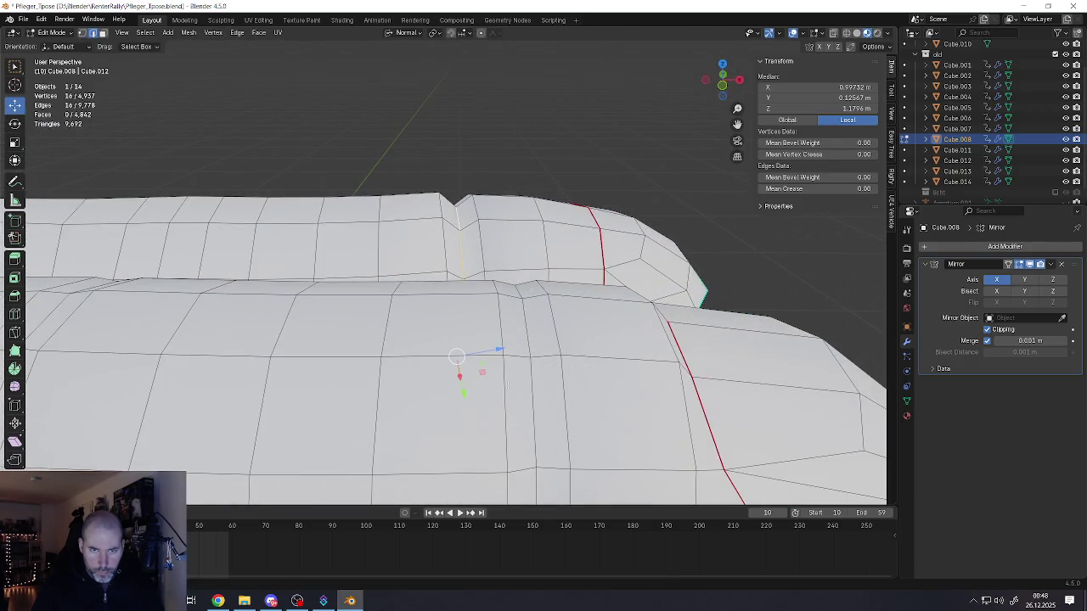
pyautogui.moveTo(457, 305); pyautogui.dragTo(453, 281, button='middle')
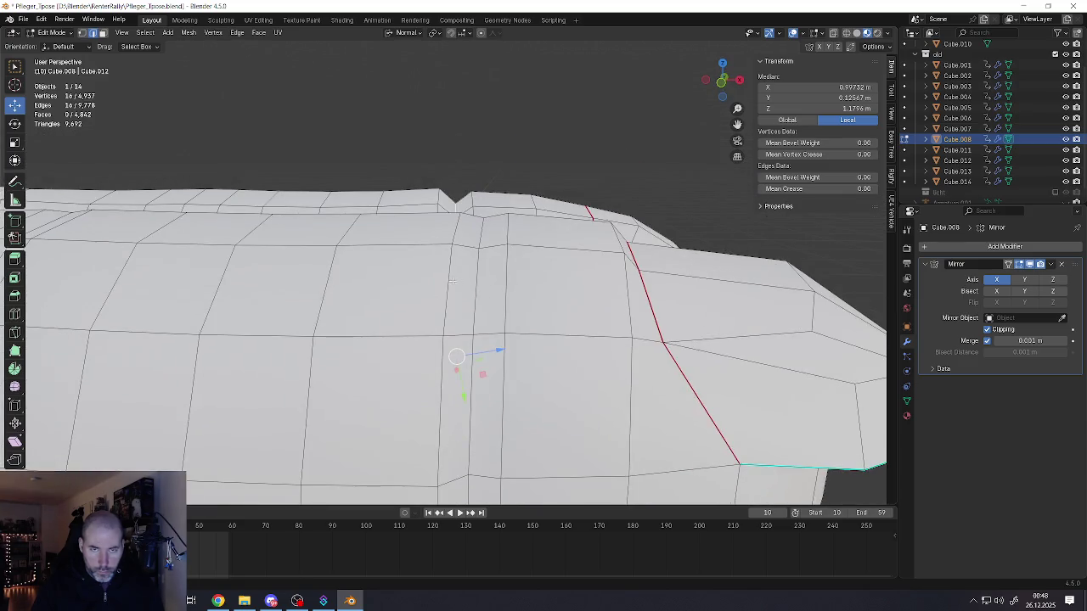
# - Set the orientation back to Global and raise the loop along Z
pyautogui.click(406, 32)
pyautogui.click(396, 65)
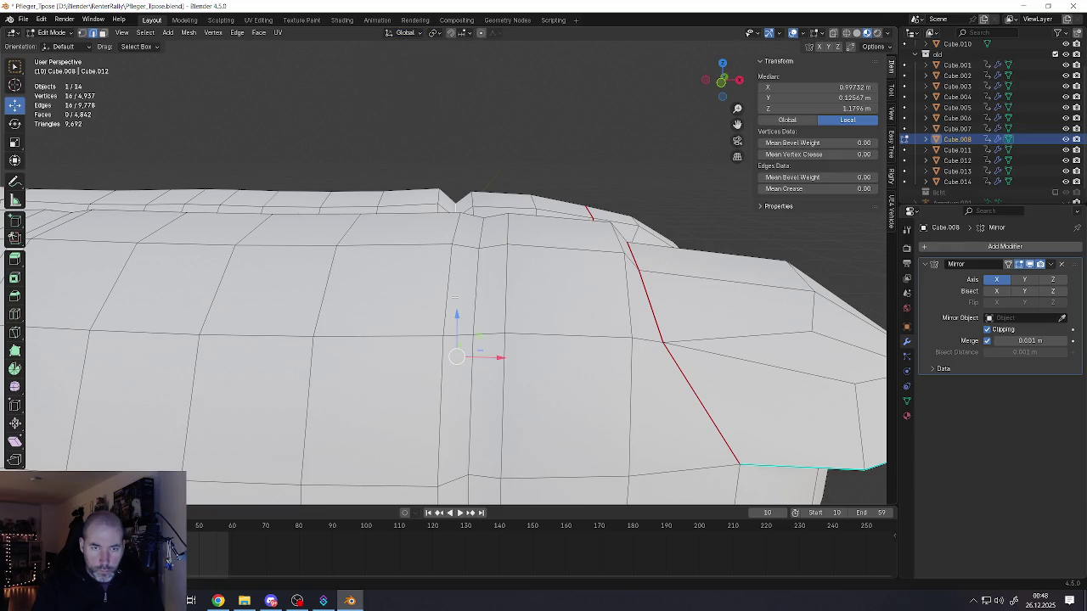
pyautogui.moveTo(456, 316); pyautogui.dragTo(460, 305)
# - Slide the edge loop along the finger's surface
pyautogui.moveTo(460, 305); pyautogui.dragTo(461, 300, button='middle')
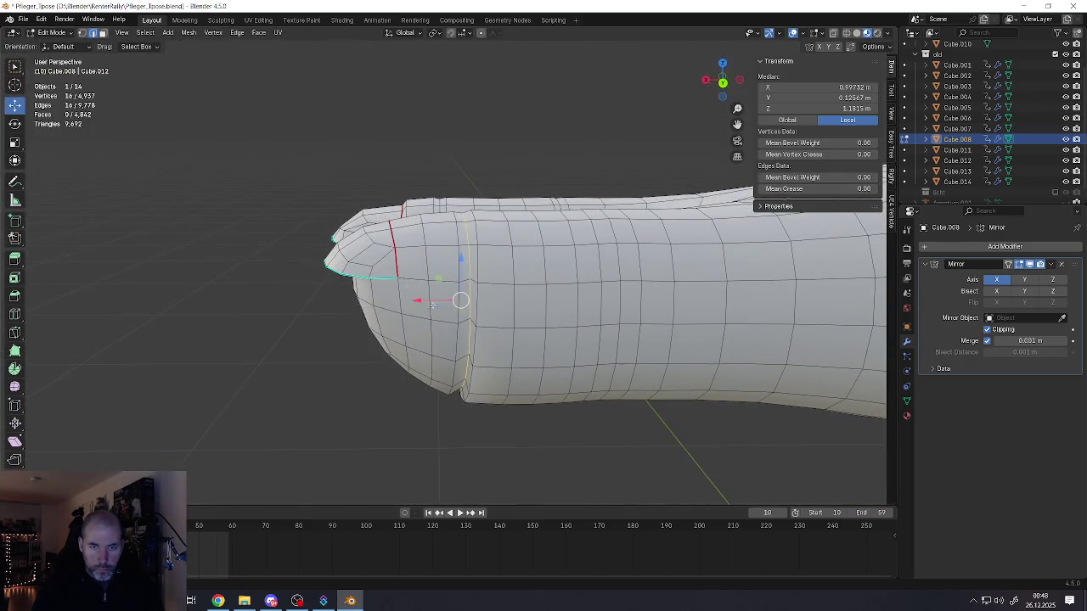
pyautogui.moveTo(477, 369); pyautogui.dragTo(482, 332, button='middle')
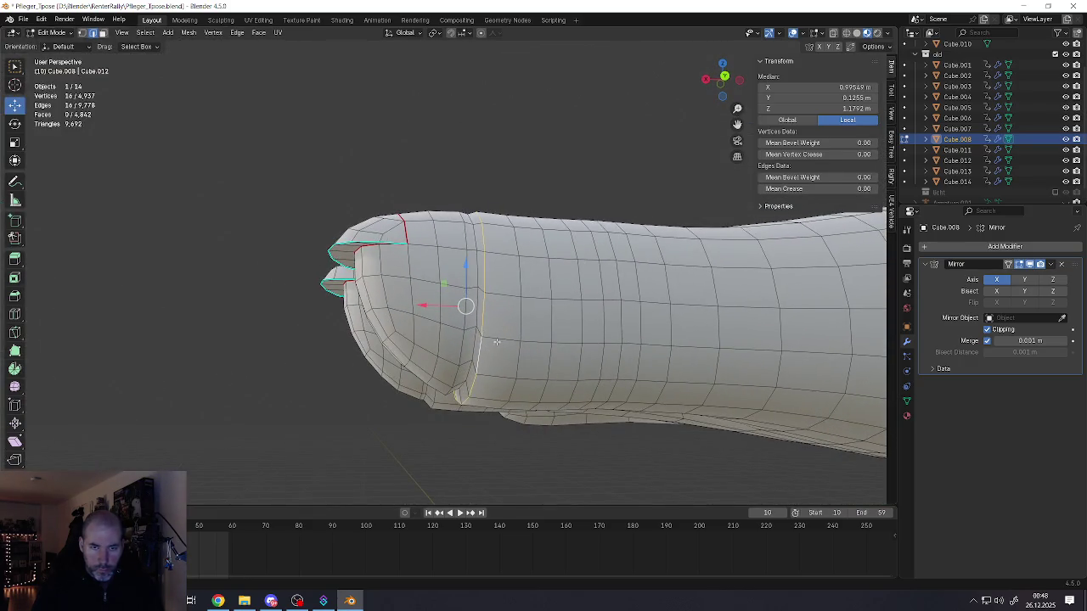
pyautogui.press('g')
pyautogui.press('x')
pyautogui.click(432, 307)
pyautogui.moveTo(431, 308)
pyautogui.mouseDown(button='middle')
pyautogui.moveTo(416, 302)
pyautogui.moveTo(618, 337)
pyautogui.moveTo(487, 342)
pyautogui.moveTo(507, 259)
pyautogui.mouseUp(button='middle')
# - Check the smoothed hand in Object Mode, select a fingertip loop, and preview again
pyautogui.press('Tab')
pyautogui.scroll(-4, 618, 337)
pyautogui.scroll(2, 507, 259)
pyautogui.scroll(5, 507, 259)
pyautogui.press('Tab')
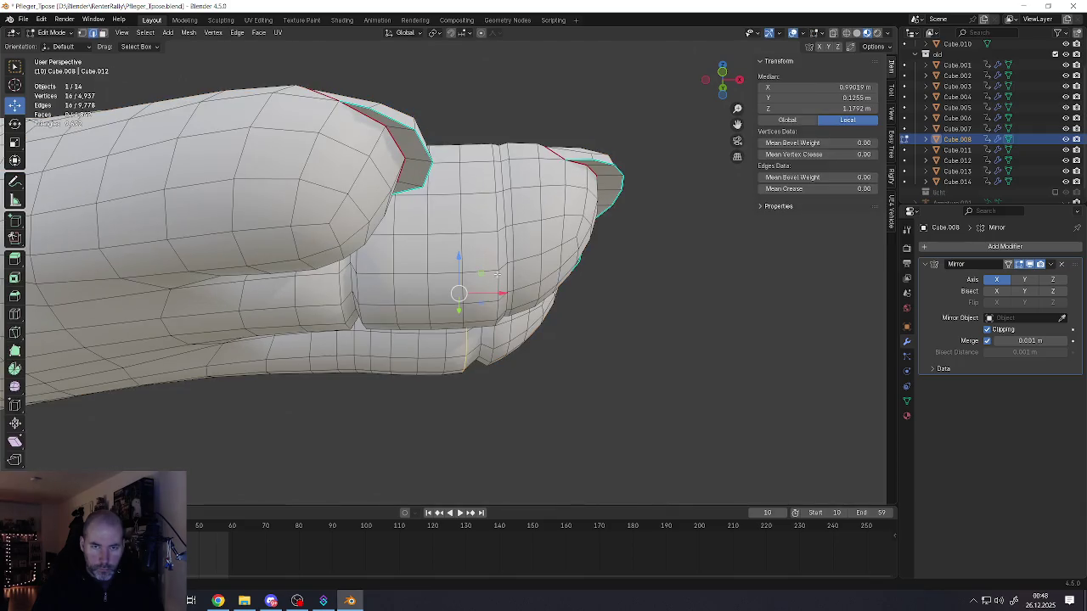
pyautogui.keyDown('alt'); pyautogui.click(496, 277); pyautogui.keyUp('alt')
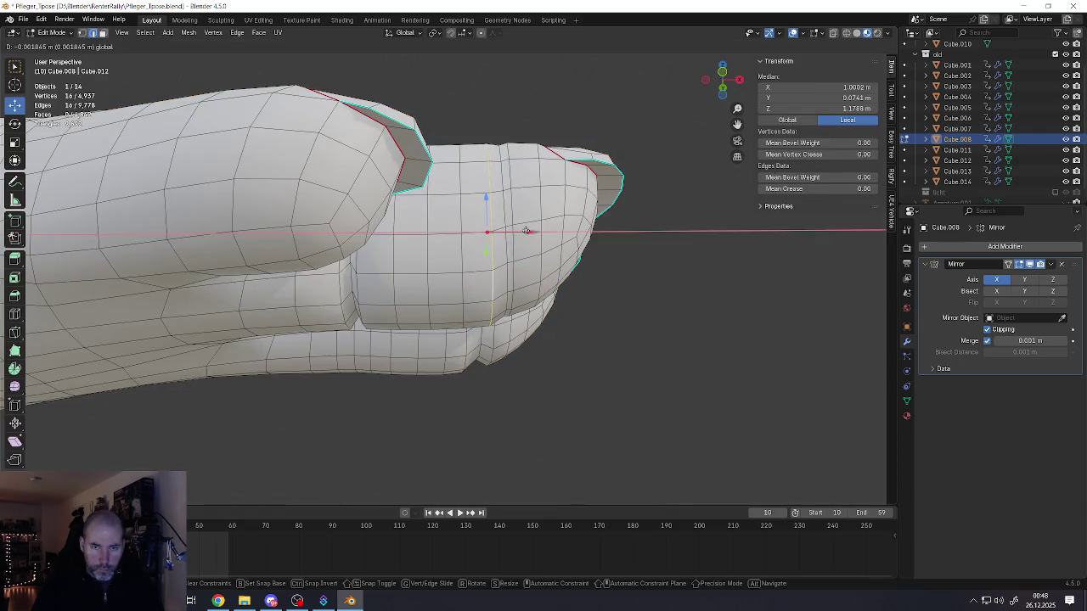
pyautogui.scroll(-2, 501, 288)
pyautogui.press('Tab')
pyautogui.scroll(1, 501, 291)
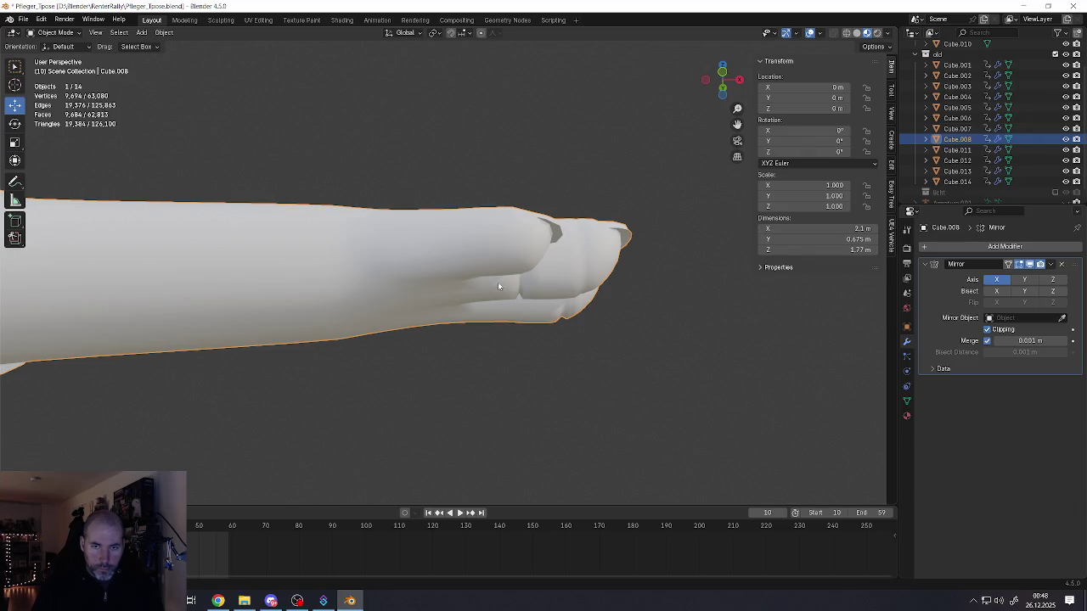
# - Move an edge loop on the finger along the X axis
pyautogui.scroll(1, 499, 287)
pyautogui.press('Tab')
pyautogui.keyDown('alt'); pyautogui.click(528, 292); pyautogui.keyUp('alt')
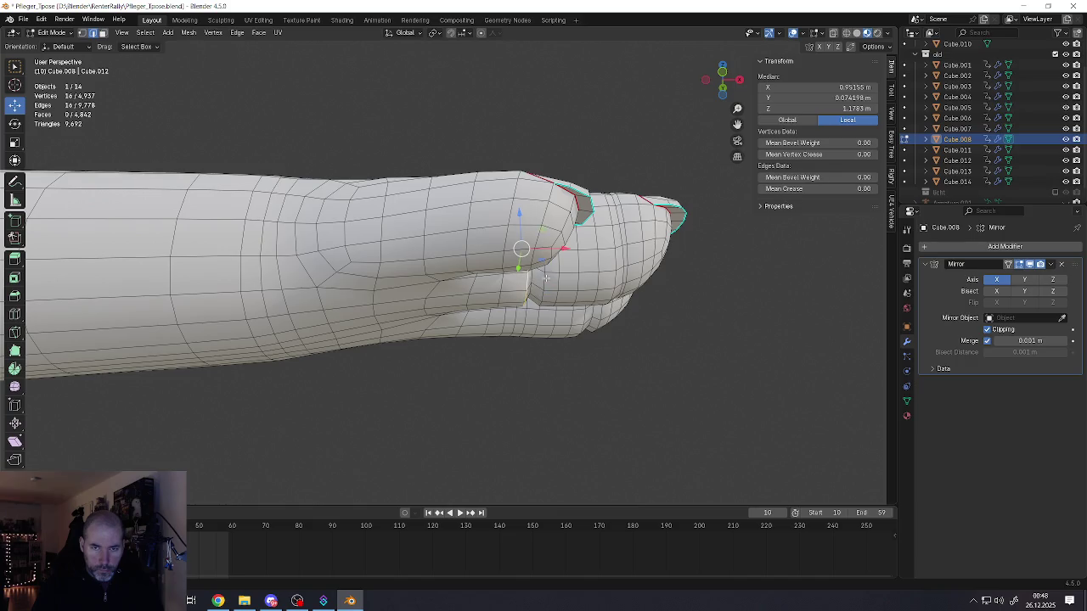
pyautogui.press('g')
pyautogui.press('x')
pyautogui.click(520, 255)
# - Preview the hand in Object Mode and return to Edit Mode
pyautogui.press('Tab')
pyautogui.scroll(-3, 520, 263)
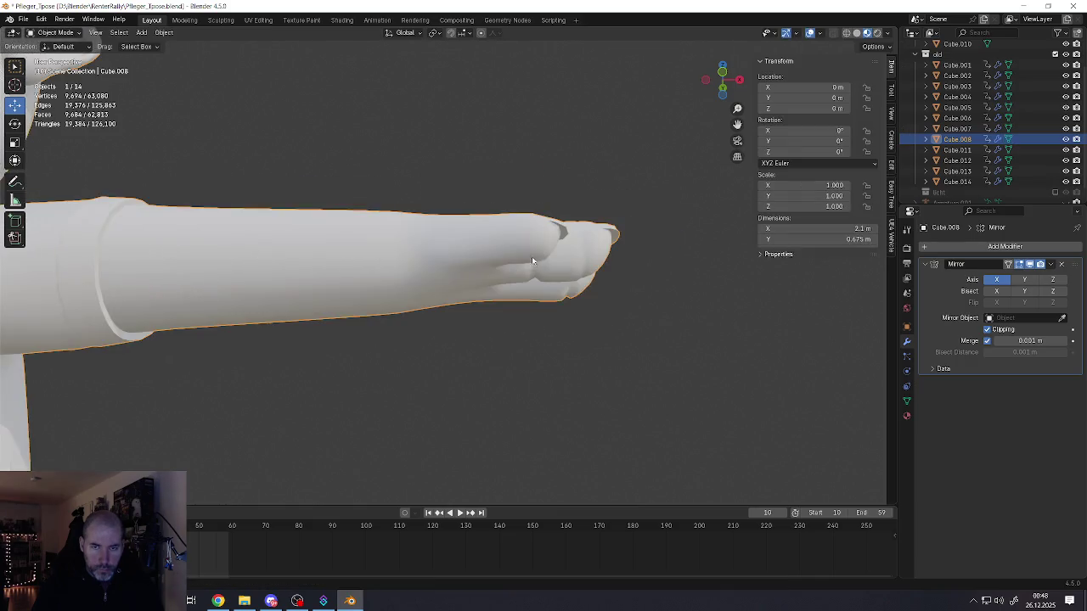
pyautogui.scroll(2, 521, 269)
pyautogui.press('Tab')
# - Select two neighbouring joint edge loops on the lower finger
pyautogui.moveTo(518, 229); pyautogui.dragTo(444, 267, button='middle')
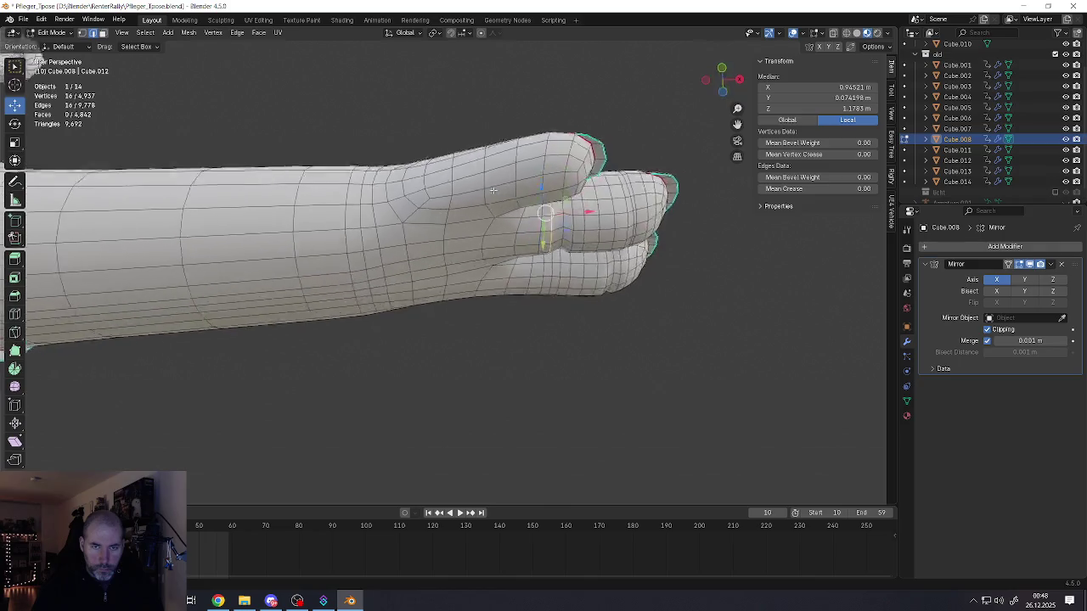
pyautogui.scroll(2, 445, 267)
pyautogui.keyDown('alt'); pyautogui.click(410, 254); pyautogui.keyUp('alt')
pyautogui.keyDown('shift'); pyautogui.moveTo(411, 254); pyautogui.dragTo(480, 272, button='middle'); pyautogui.keyUp('shift')
pyautogui.keyDown('alt'); pyautogui.click(448, 276); pyautogui.keyUp('alt')
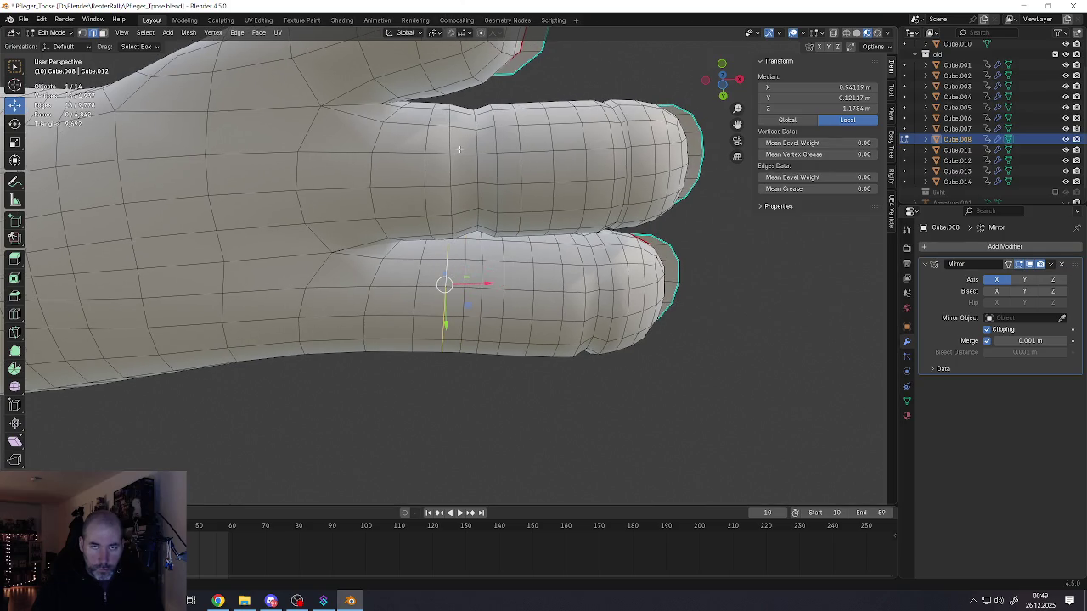
pyautogui.keyDown('alt'); pyautogui.keyDown('shift'); pyautogui.click(479, 268); pyautogui.keyUp('shift'); pyautogui.keyUp('alt')
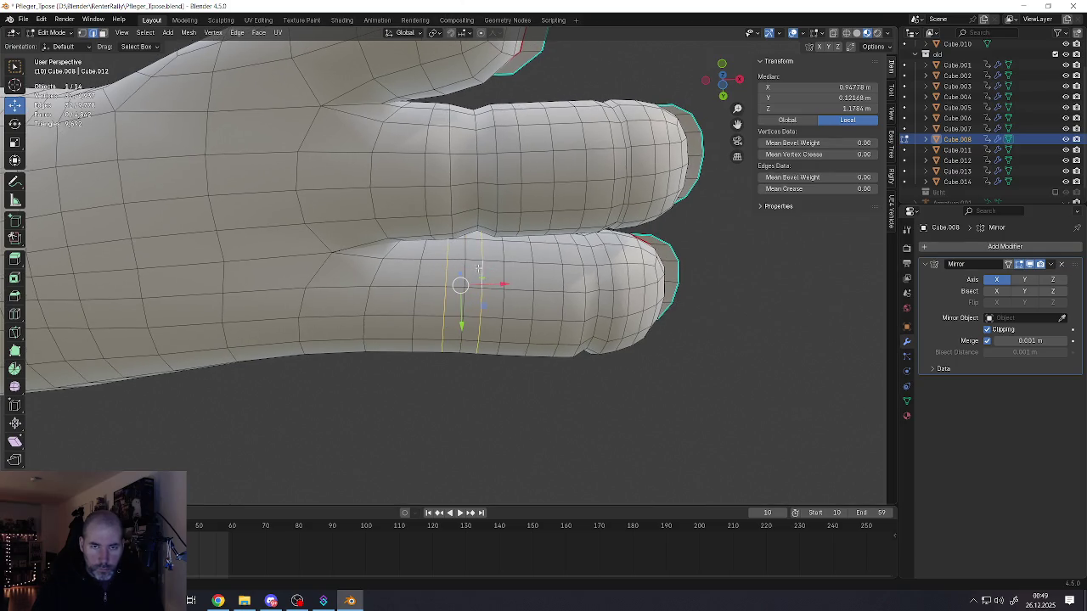
# - Set orientation to Normal and try scaling the two loops, cancelling both attempts
pyautogui.click(408, 34)
pyautogui.click(399, 91)
pyautogui.press('s')
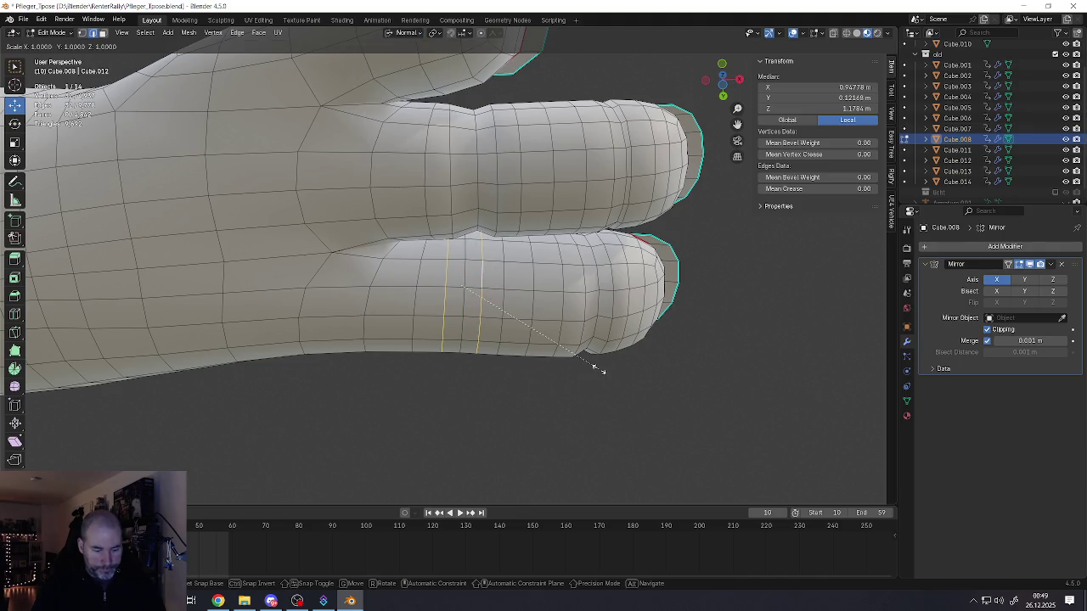
pyautogui.press('y')
pyautogui.press('Escape')
pyautogui.press('s')
pyautogui.press('x')
pyautogui.press('Escape')
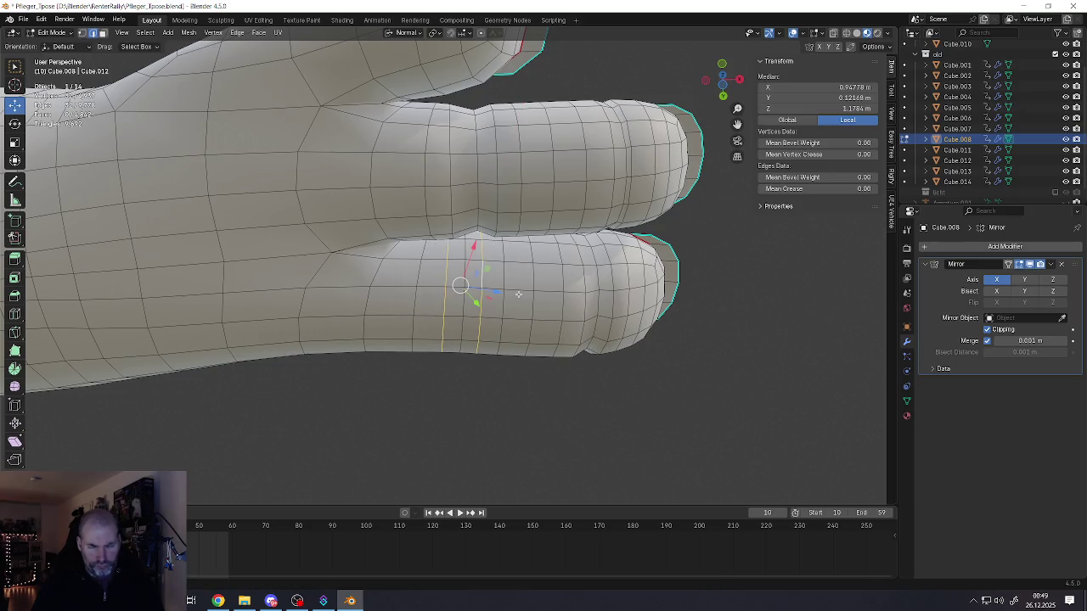
# - Keep only the left joint loop and move it along normal Z
pyautogui.keyDown('alt'); pyautogui.click(448, 308); pyautogui.keyUp('alt')
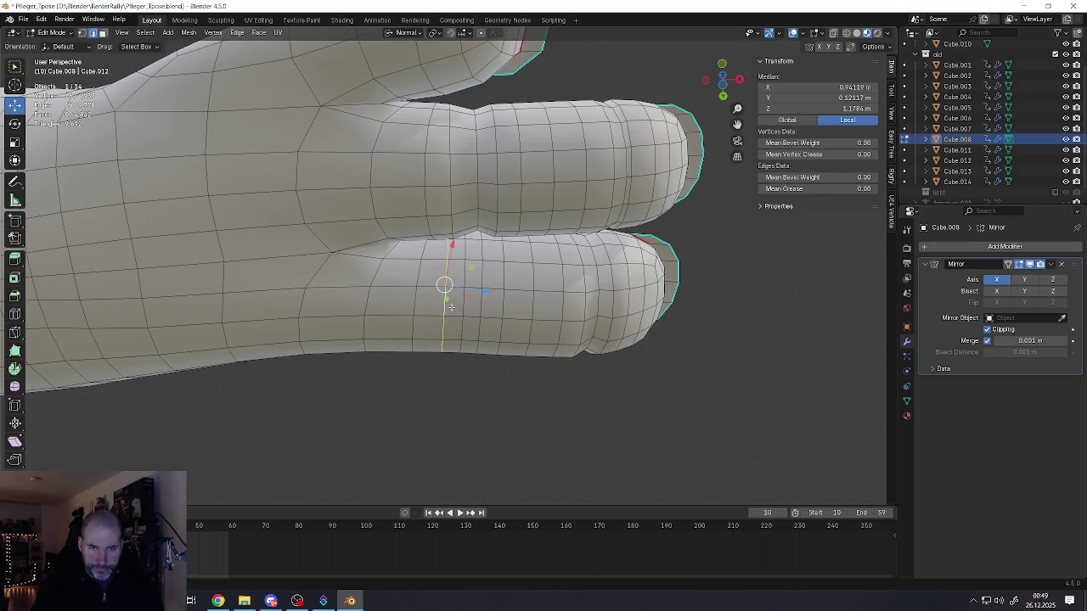
pyautogui.press('g')
pyautogui.press('z')
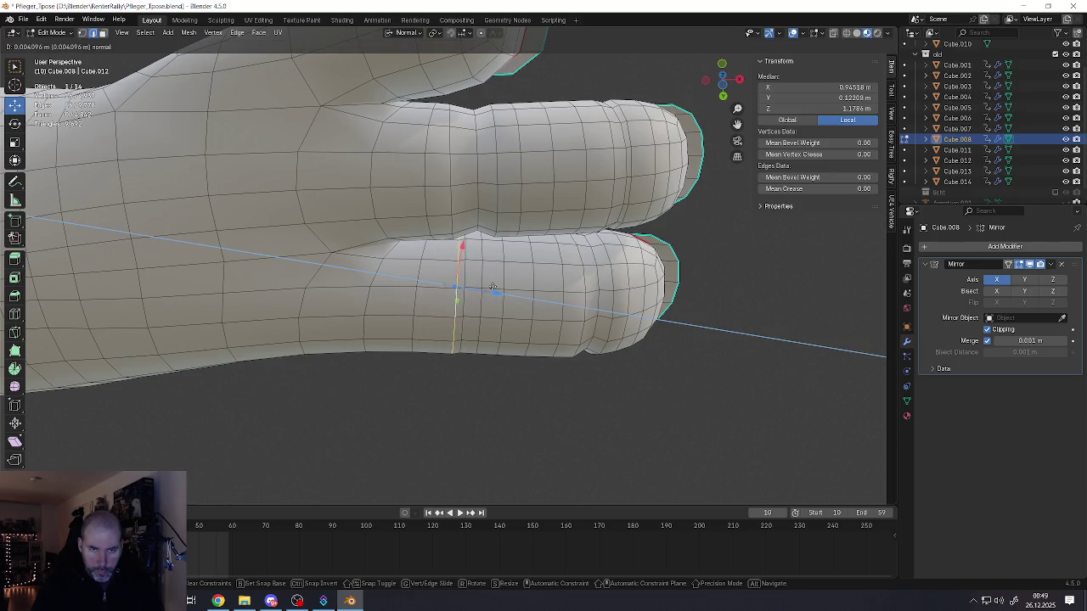
pyautogui.click(493, 289)
pyautogui.scroll(4, 494, 289)
pyautogui.moveTo(494, 289); pyautogui.dragTo(305, 353, button='middle')
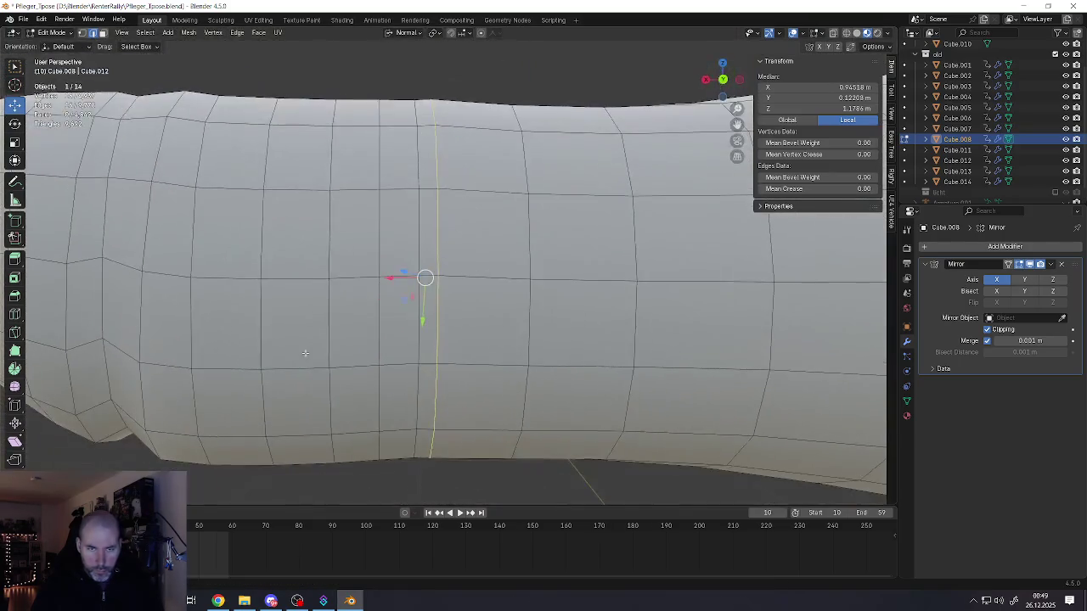
pyautogui.scroll(-3, 305, 353)
pyautogui.scroll(-1, 305, 353)
# - Shift another joint edge loop along the finger on normal Z
pyautogui.keyDown('alt'); pyautogui.click(369, 323); pyautogui.keyUp('alt')
pyautogui.press('g')
pyautogui.press('z')
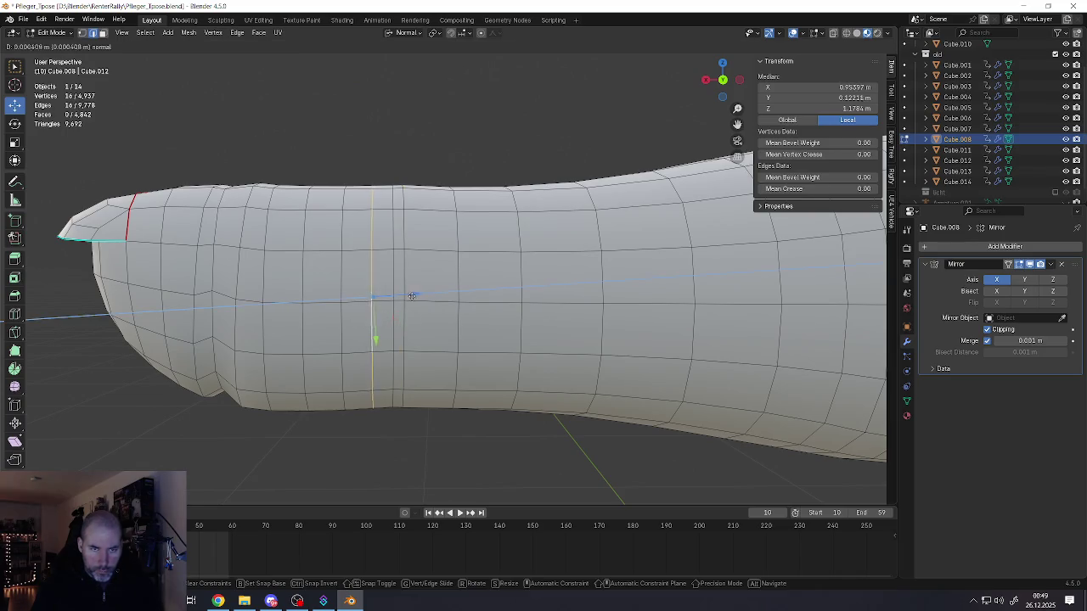
pyautogui.click(417, 298)
# - Shrink the joint edge loop inward to form a crease
pyautogui.click(395, 315)
pyautogui.keyDown('alt'); pyautogui.click(396, 315); pyautogui.keyUp('alt')
pyautogui.press('s')
pyautogui.click(398, 260)
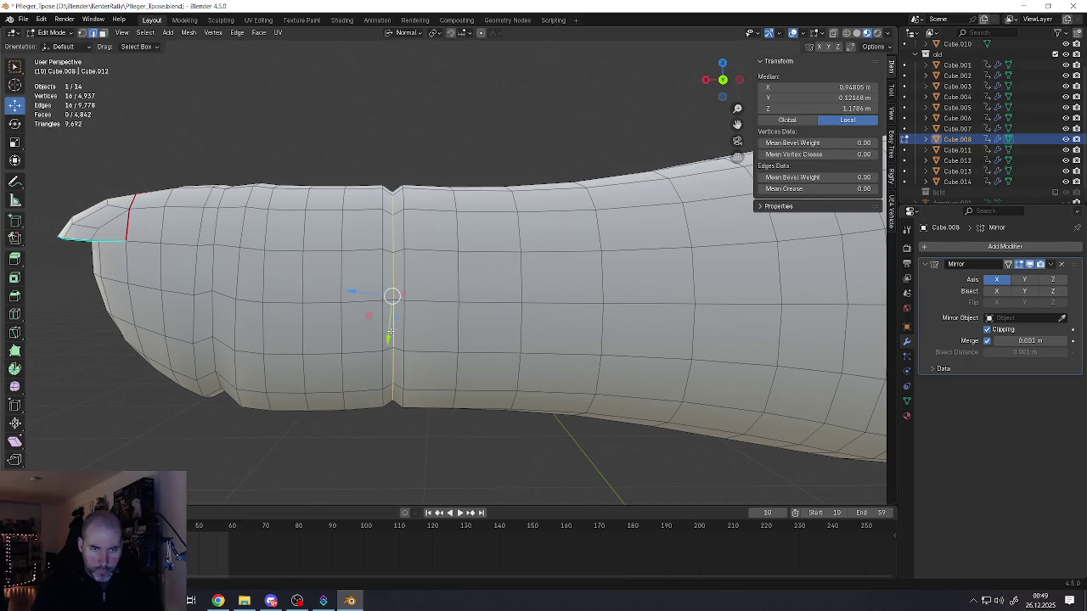
# - Switch orientation back to Global and move the loop vertically along Z
pyautogui.click(413, 36)
pyautogui.click(389, 66)
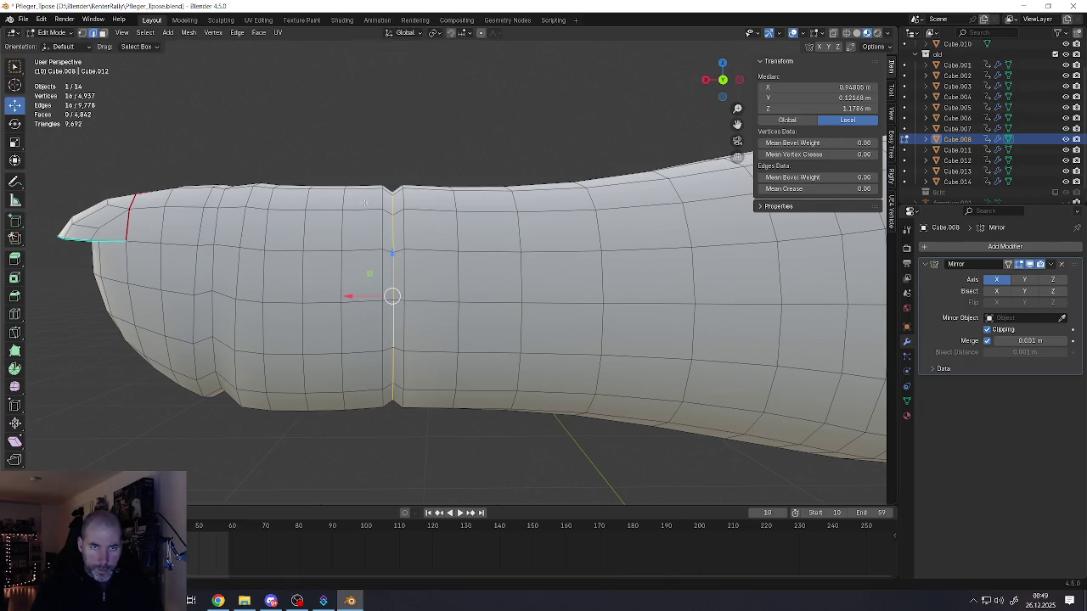
pyautogui.press('g')
pyautogui.press('z')
pyautogui.click(396, 289)
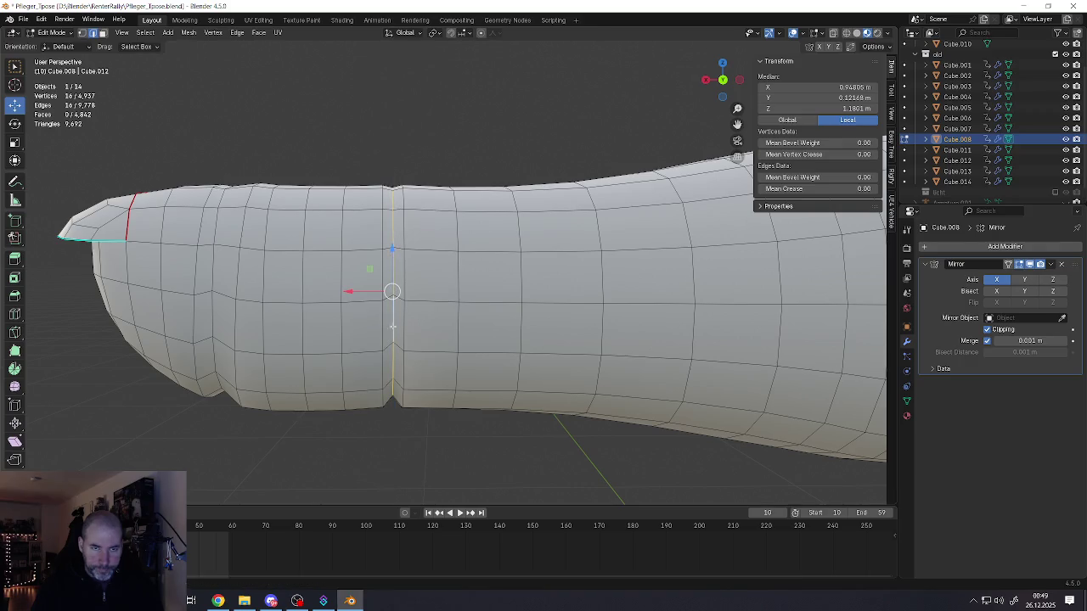
# - Slide the edge loop twice along the finger, then return to Object Mode
pyautogui.press('g')
pyautogui.press('g')
pyautogui.click(366, 299)
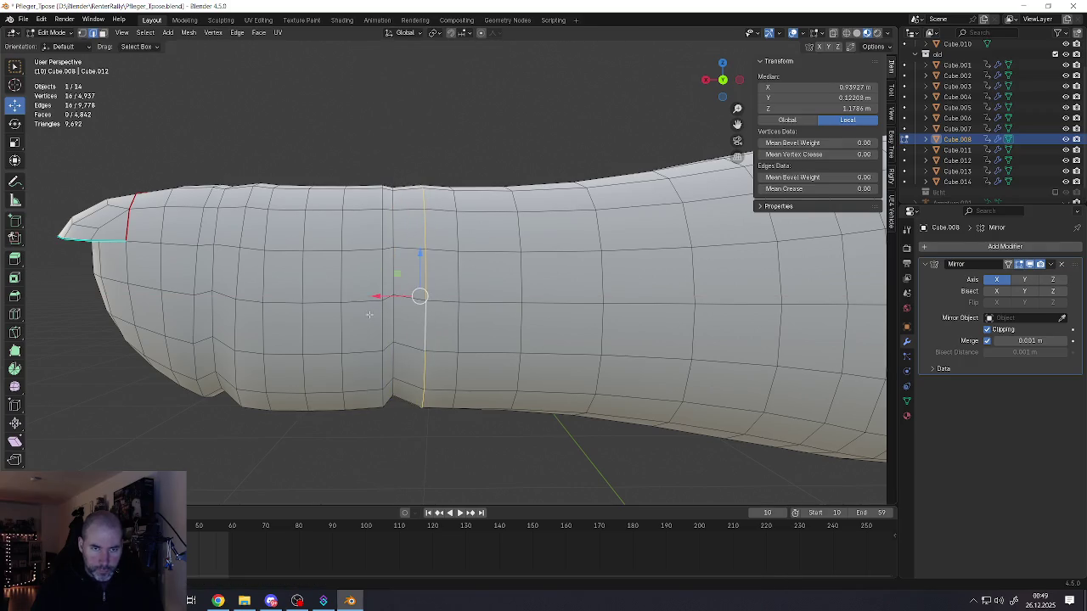
pyautogui.press('g')
pyautogui.press('g')
pyautogui.click(323, 299)
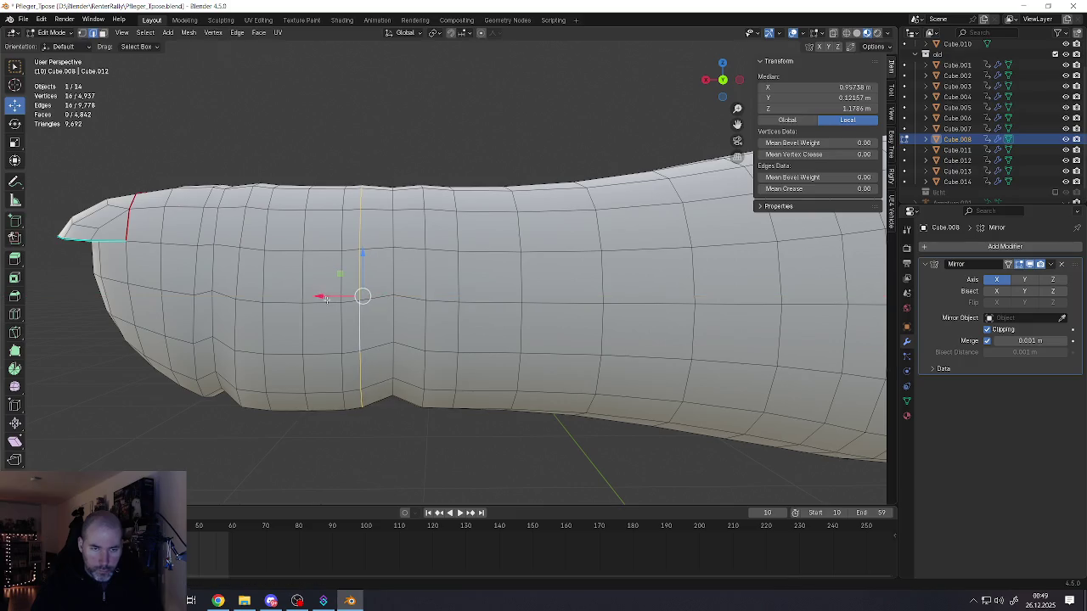
pyautogui.scroll(-3, 340, 306)
pyautogui.press('Tab')
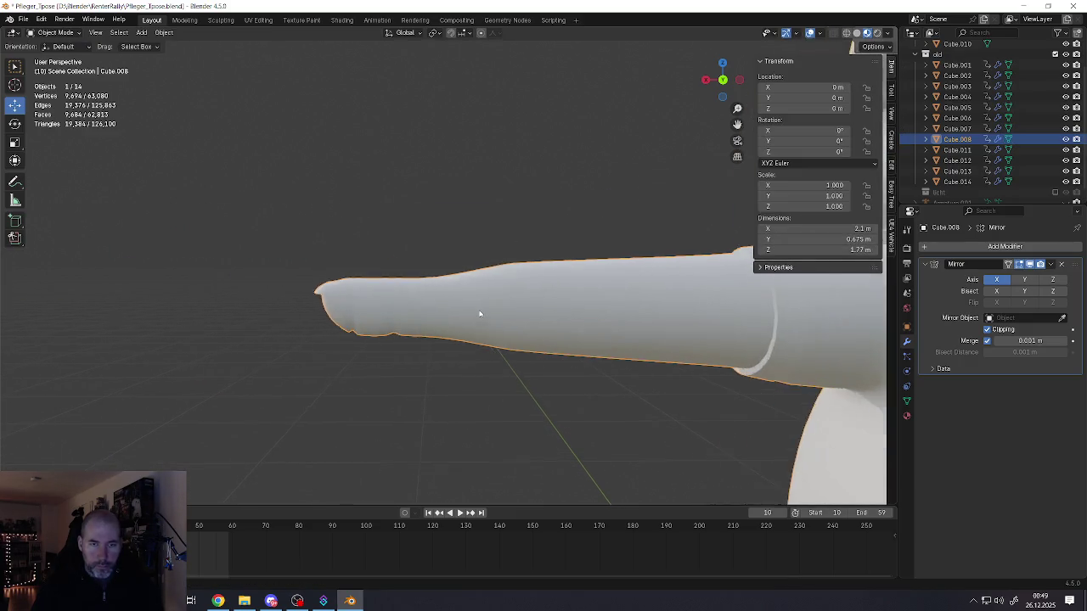
# - Enter Edit Mode and select the base edge loops of both lower fingers together
pyautogui.scroll(3, 450, 316)
pyautogui.press('Tab')
pyautogui.moveTo(454, 311)
pyautogui.mouseDown(button='middle')
pyautogui.moveTo(508, 322)
pyautogui.moveTo(467, 305)
pyautogui.moveTo(489, 289)
pyautogui.mouseUp(button='middle')
pyautogui.click(508, 323)
pyautogui.scroll(-2, 466, 306)
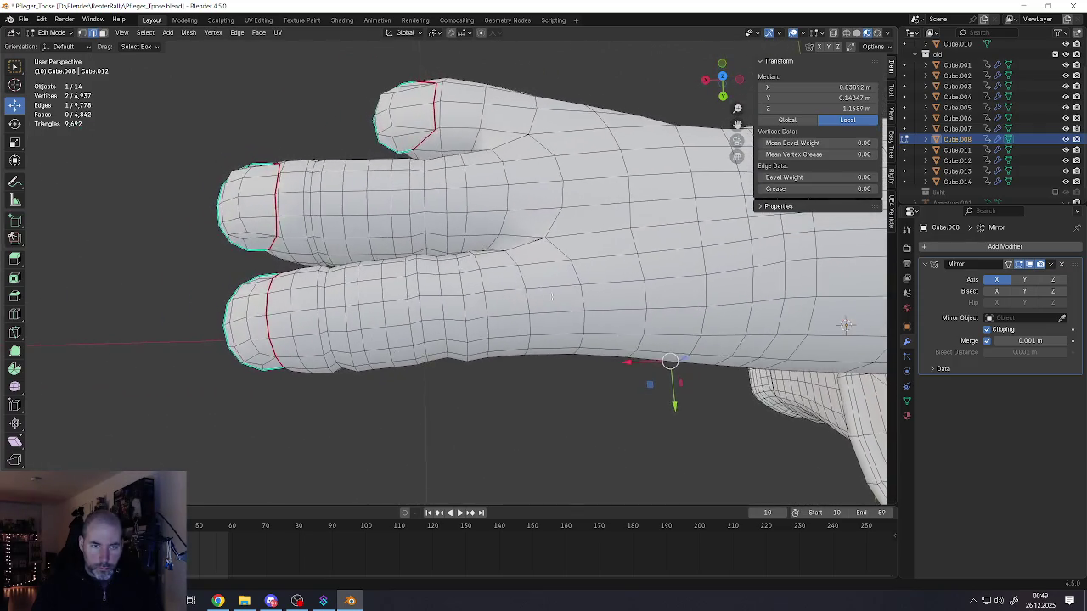
pyautogui.scroll(-2, 489, 289)
pyautogui.keyDown('alt'); pyautogui.click(527, 234); pyautogui.keyUp('alt')
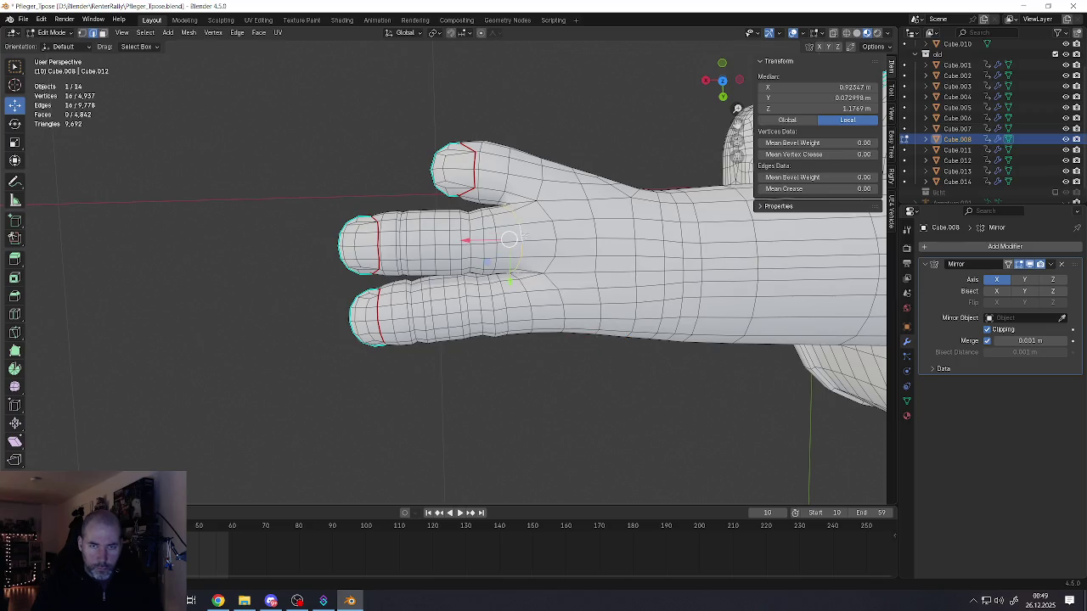
pyautogui.moveTo(529, 241); pyautogui.dragTo(509, 241, button='middle')
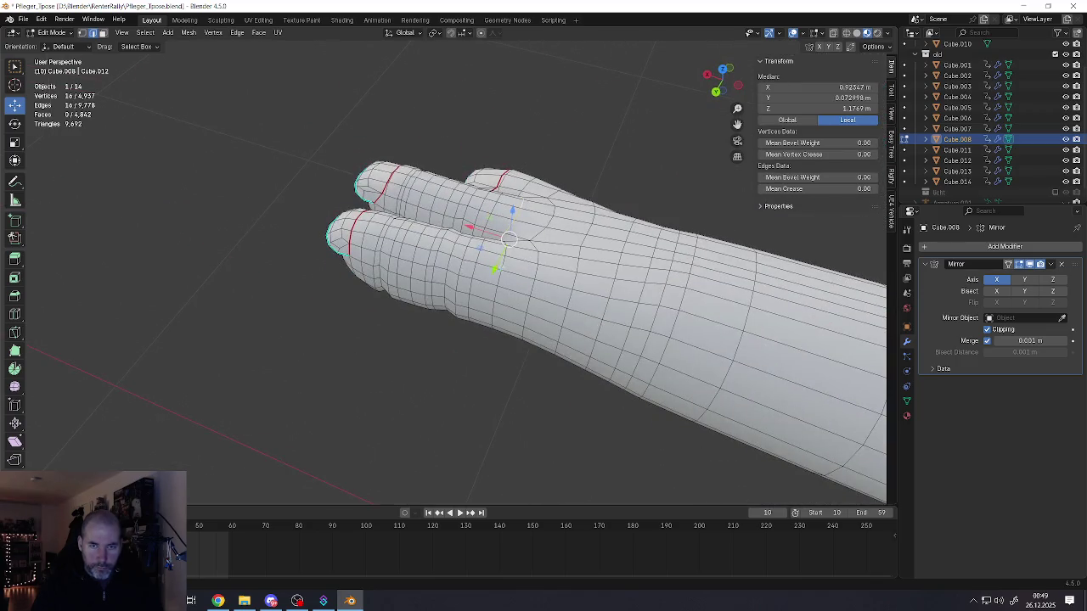
pyautogui.keyDown('alt'); pyautogui.keyDown('shift'); pyautogui.click(508, 240); pyautogui.keyUp('shift'); pyautogui.keyUp('alt')
pyautogui.scroll(2, 508, 240)
pyautogui.moveTo(508, 240); pyautogui.dragTo(435, 267, button='middle')
# - Bevel the two finger-base loops into a narrow band
pyautogui.hotkey('ctrl', 'b')
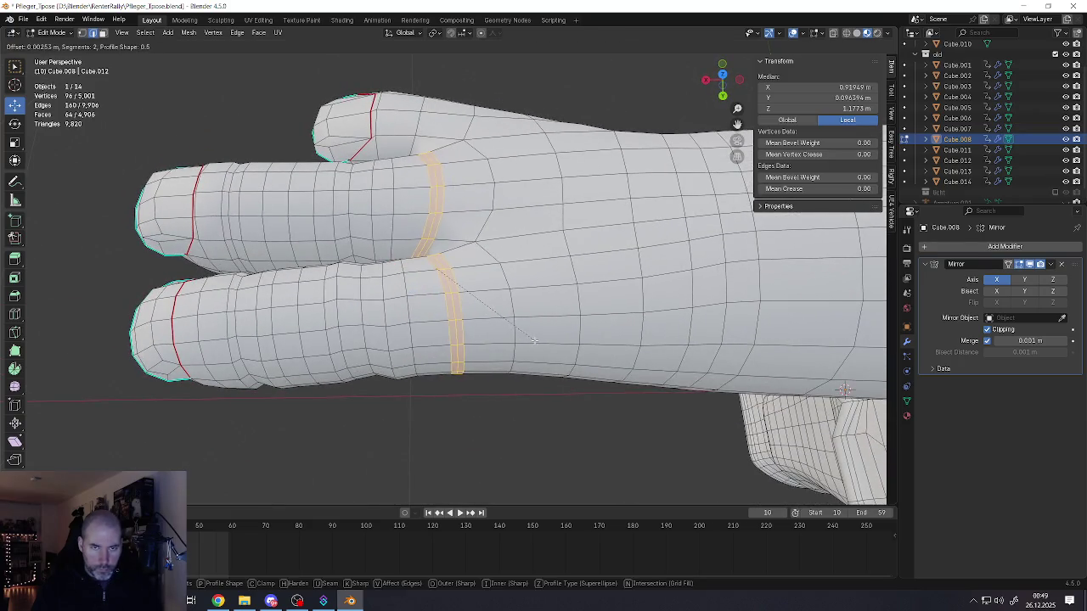
pyautogui.click(532, 341)
pyautogui.moveTo(533, 341); pyautogui.dragTo(447, 293, button='middle')
# - Select one bevel loop per finger and scale them up slightly
pyautogui.keyDown('alt'); pyautogui.click(447, 293); pyautogui.keyUp('alt')
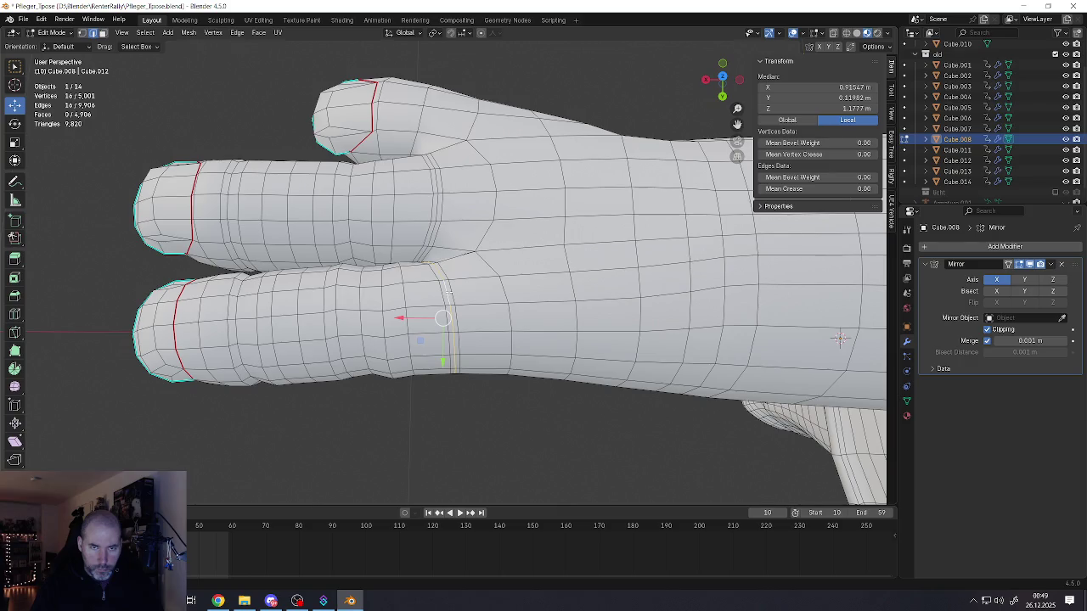
pyautogui.keyDown('alt'); pyautogui.keyDown('shift'); pyautogui.click(435, 223); pyautogui.keyUp('shift'); pyautogui.keyUp('alt')
pyautogui.press('s')
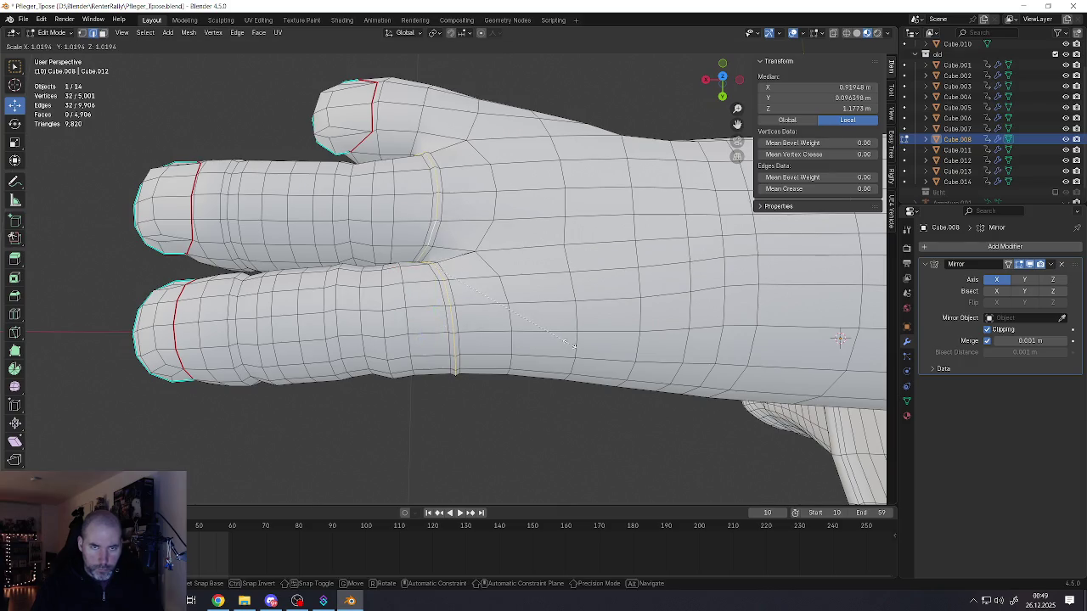
pyautogui.click(566, 340)
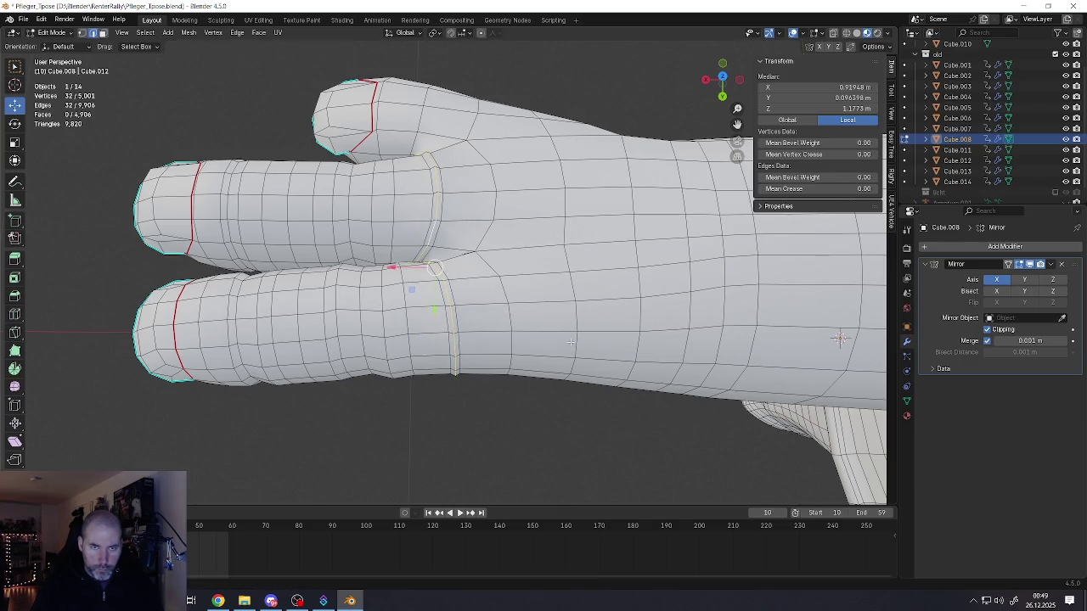
pyautogui.moveTo(567, 341); pyautogui.dragTo(477, 262, button='middle')
pyautogui.click(466, 262)
# - Select three faces between the long fingers and nudge them slightly to refine the webbing
pyautogui.keyDown('shift'); pyautogui.click(461, 255); pyautogui.keyUp('shift')
pyautogui.keyDown('shift'); pyautogui.click(473, 254); pyautogui.keyUp('shift')
pyautogui.moveTo(473, 255); pyautogui.dragTo(586, 258, button='middle')
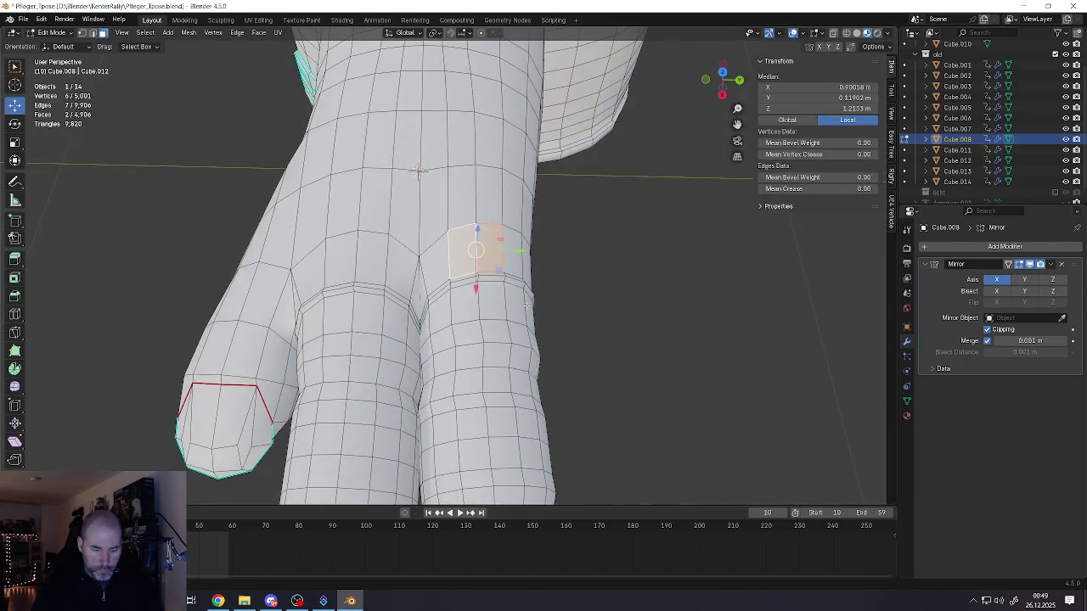
pyautogui.press('g')
pyautogui.press('Escape')
pyautogui.moveTo(526, 306); pyautogui.dragTo(594, 280, button='middle')
pyautogui.moveTo(475, 249); pyautogui.dragTo(399, 272, button='middle')
pyautogui.keyDown('shift'); pyautogui.click(378, 255); pyautogui.keyUp('shift')
pyautogui.keyDown('shift'); pyautogui.click(344, 257); pyautogui.keyUp('shift')
pyautogui.press('g')
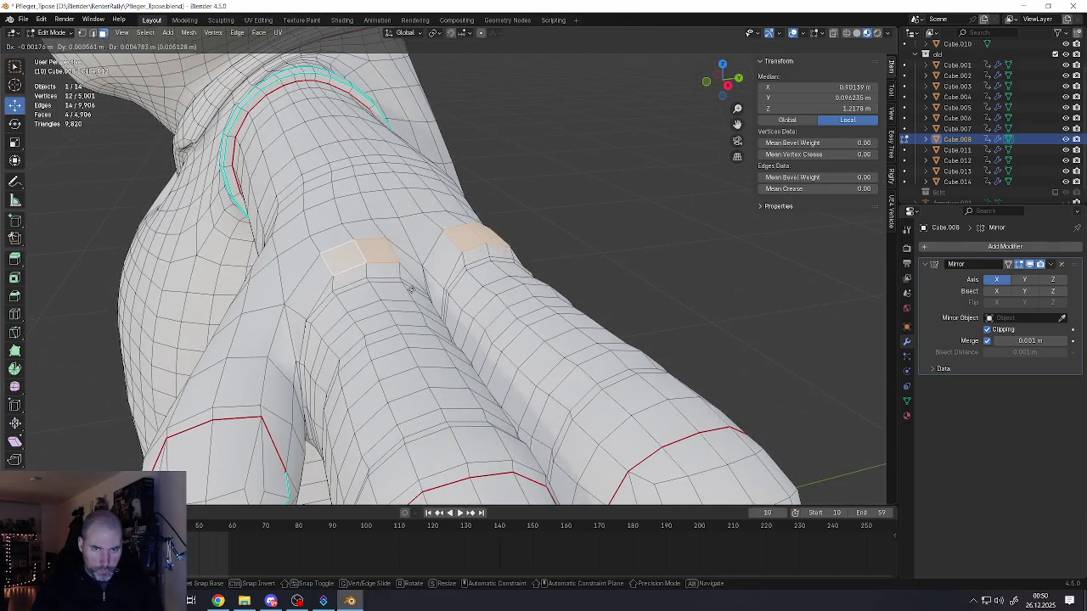
pyautogui.click(411, 290)
# - Select an edge loop on the lower finger and bevel it into a band
pyautogui.moveTo(411, 291); pyautogui.dragTo(416, 249, button='middle')
pyautogui.scroll(-2, 416, 249)
pyautogui.scroll(-2, 408, 297)
pyautogui.scroll(-2, 399, 339)
pyautogui.moveTo(399, 340); pyautogui.dragTo(399, 353, button='middle')
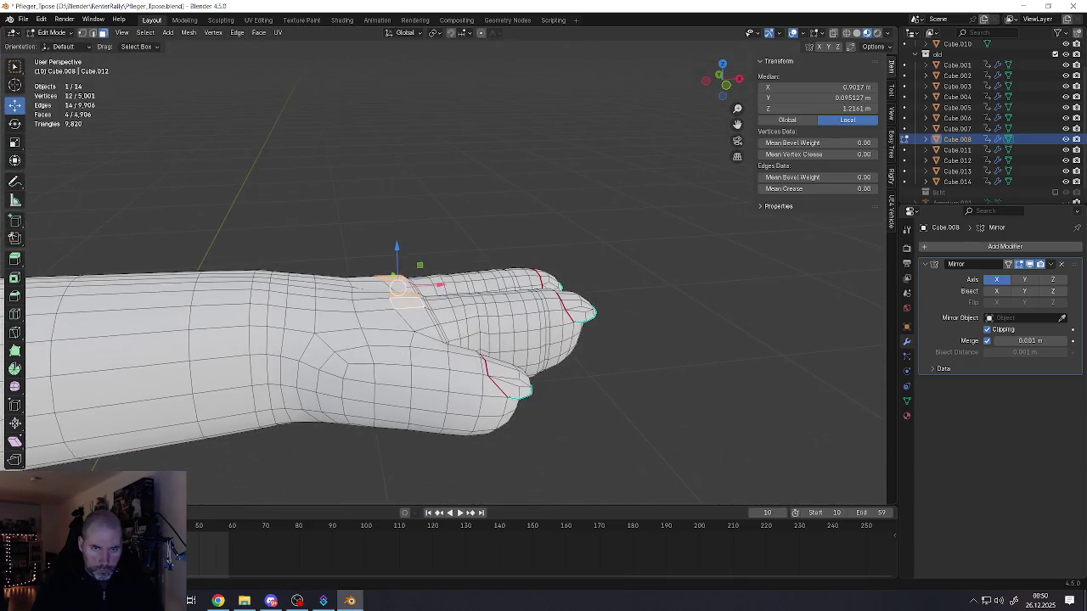
pyautogui.scroll(2, 399, 353)
pyautogui.scroll(1, 458, 329)
pyautogui.keyDown('alt'); pyautogui.click(443, 332); pyautogui.keyUp('alt')
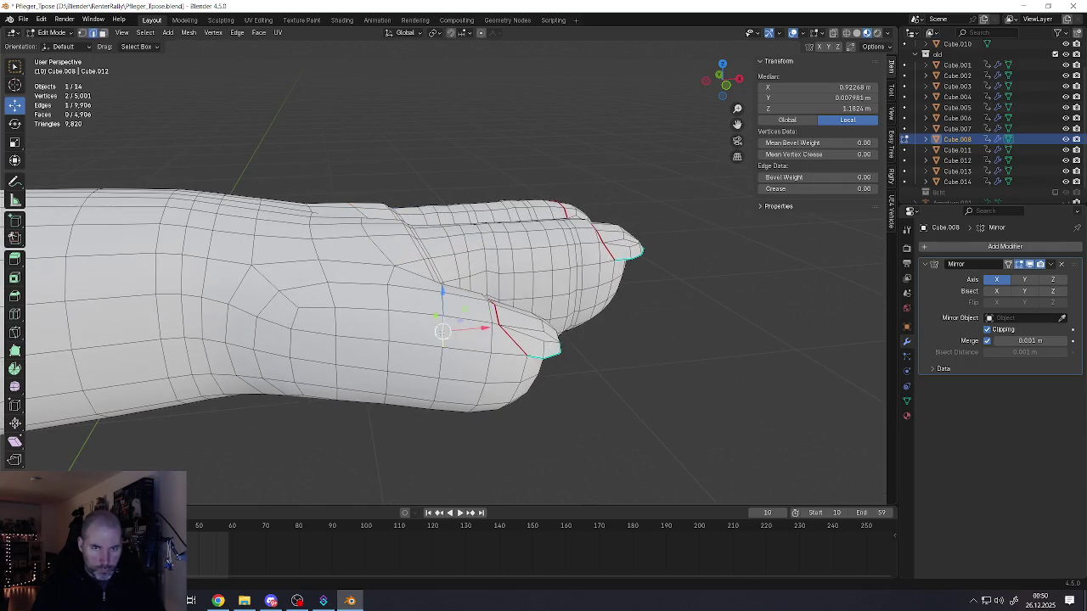
pyautogui.hotkey('ctrl', 'b')
pyautogui.click(576, 439)
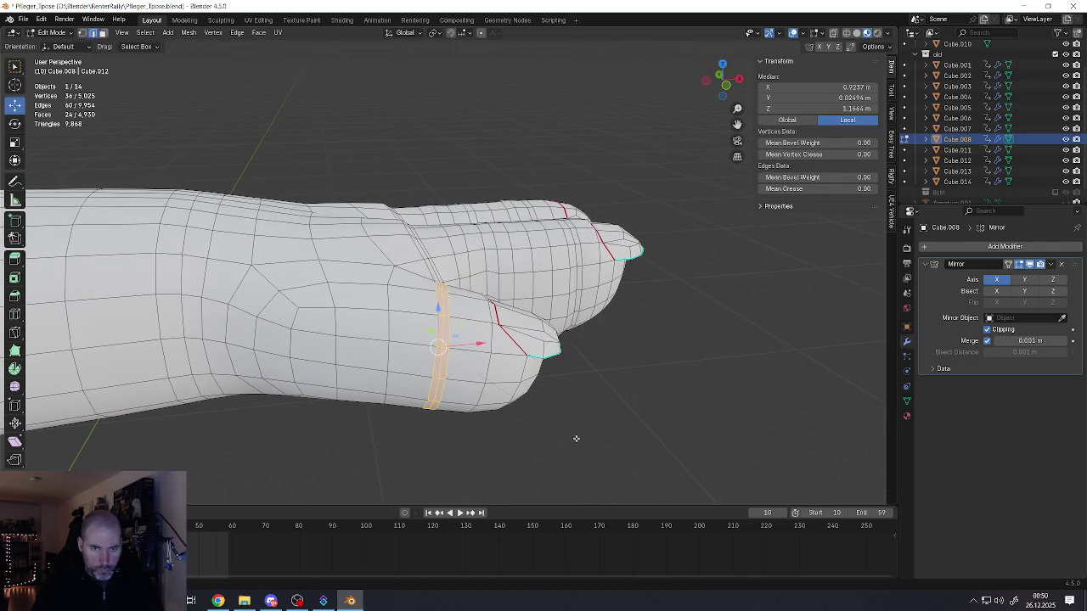
# - Move the lower finger's base edge ring along Z and fatten it twice into a knuckle ridge
pyautogui.keyDown('alt'); pyautogui.click(443, 347); pyautogui.keyUp('alt')
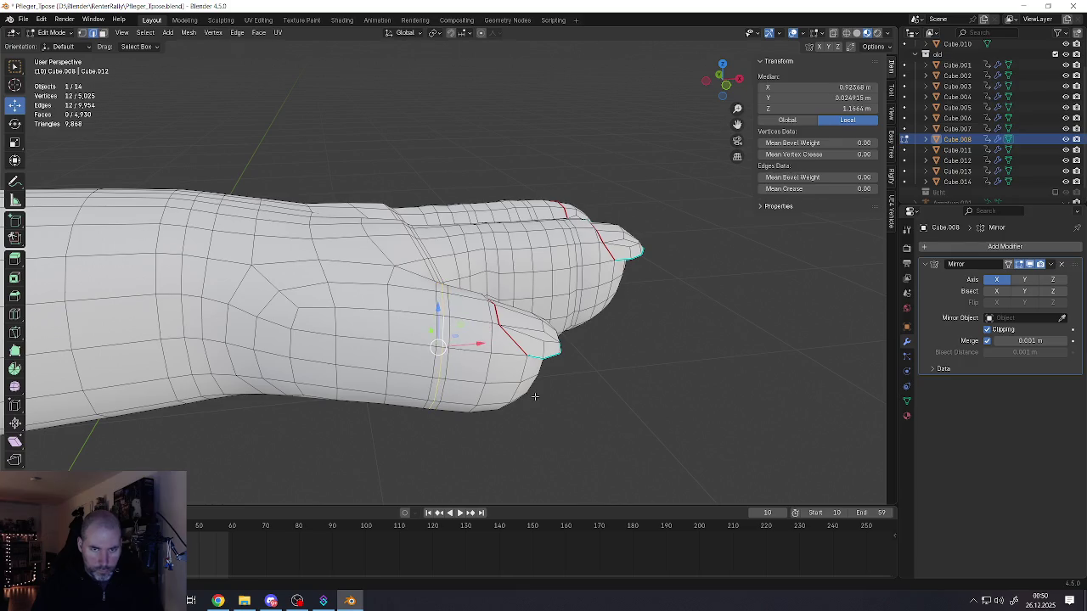
pyautogui.moveTo(432, 402); pyautogui.dragTo(439, 297, button='middle')
pyautogui.press('g')
pyautogui.press('z')
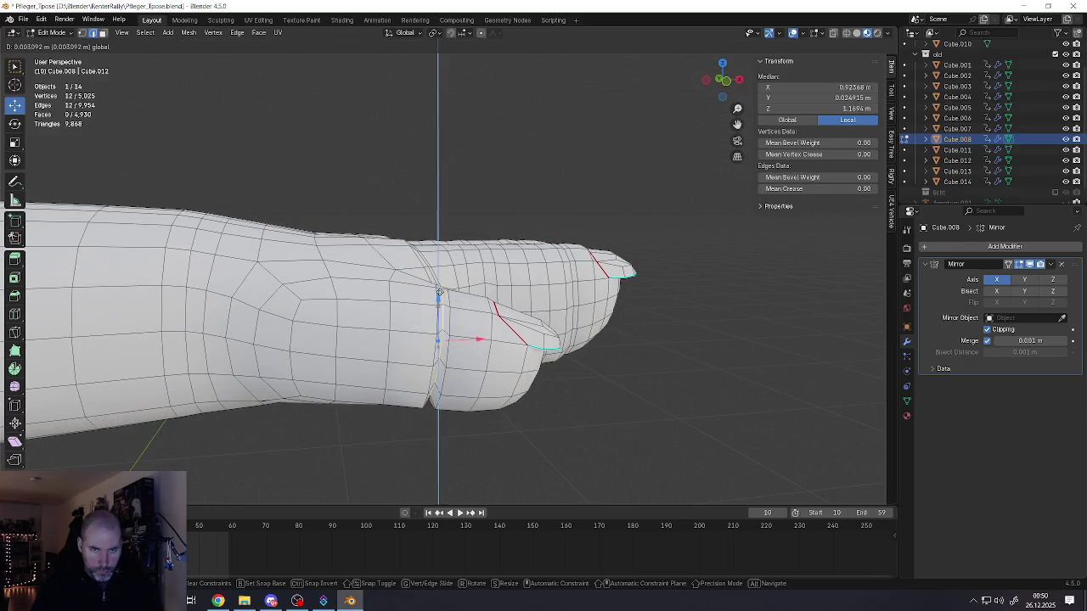
pyautogui.click(439, 296)
pyautogui.hotkey('alt', 's')
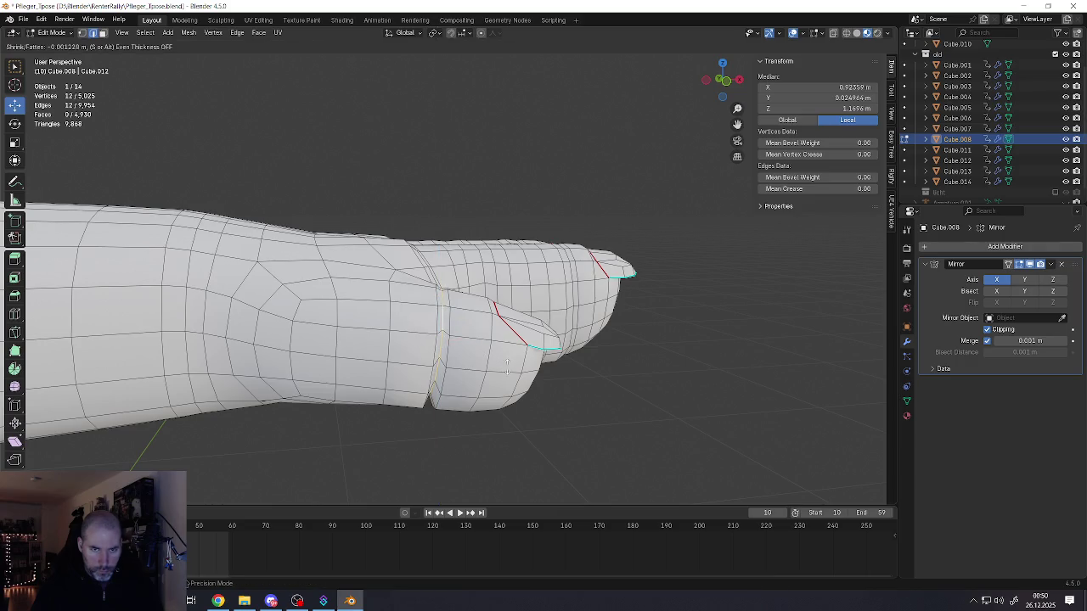
pyautogui.click(506, 362)
pyautogui.hotkey('alt', 's')
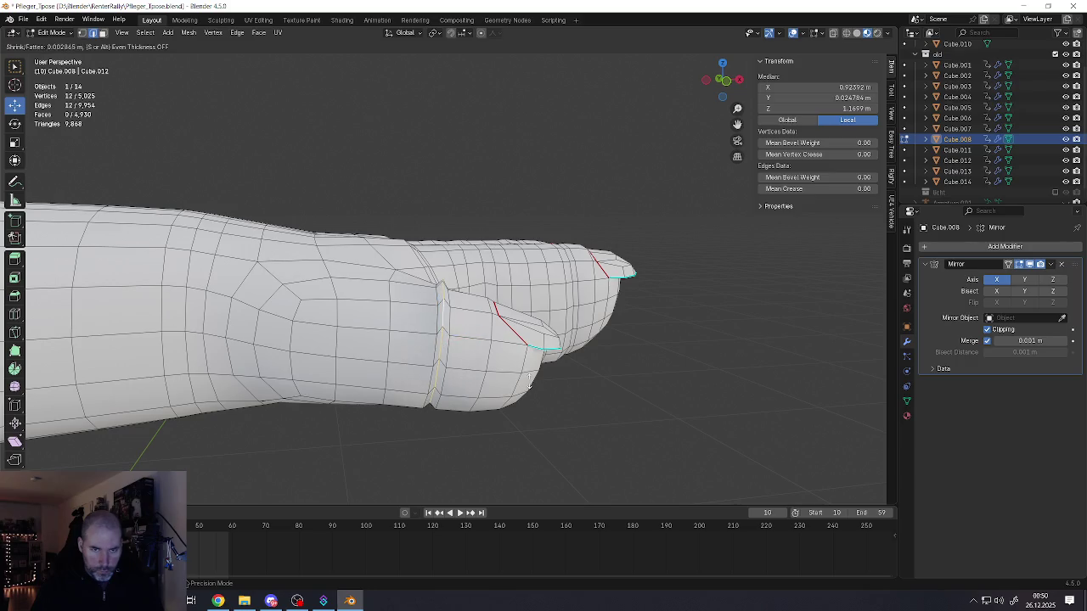
pyautogui.click(525, 384)
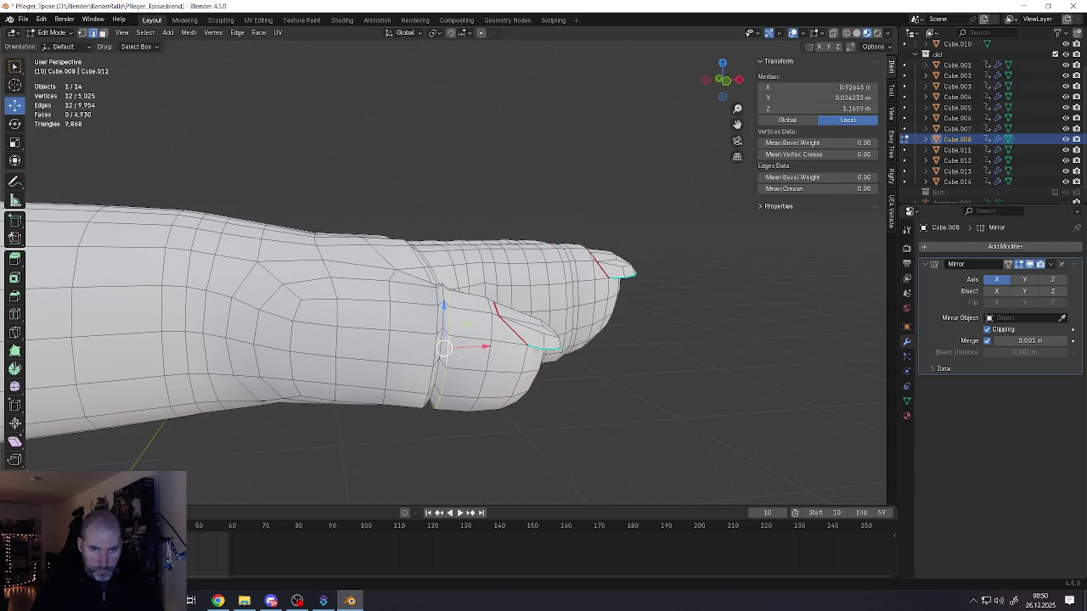
# - Fine-tune the base ring's position along the finger, then return to Object Mode to review
pyautogui.moveTo(458, 366); pyautogui.dragTo(482, 334, button='middle')
pyautogui.press('g')
pyautogui.click(503, 366)
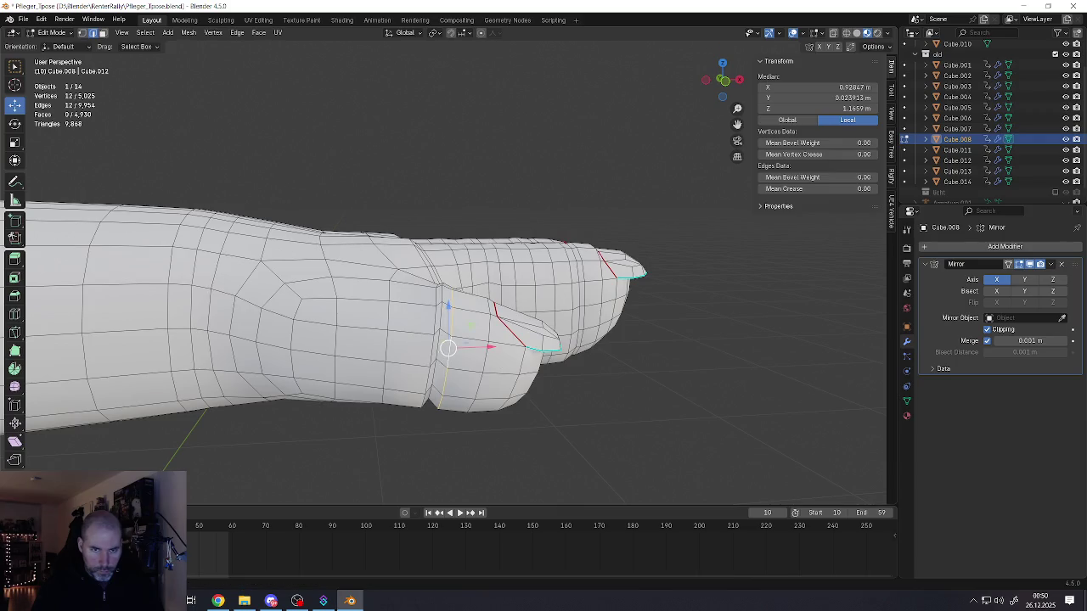
pyautogui.press('g')
pyautogui.click(414, 353)
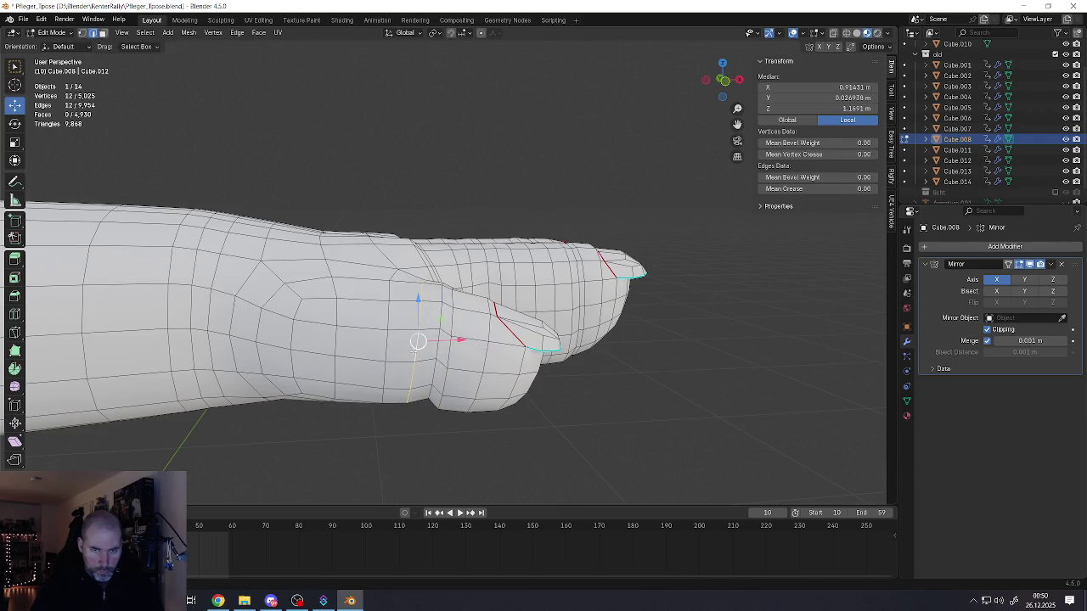
pyautogui.press('g')
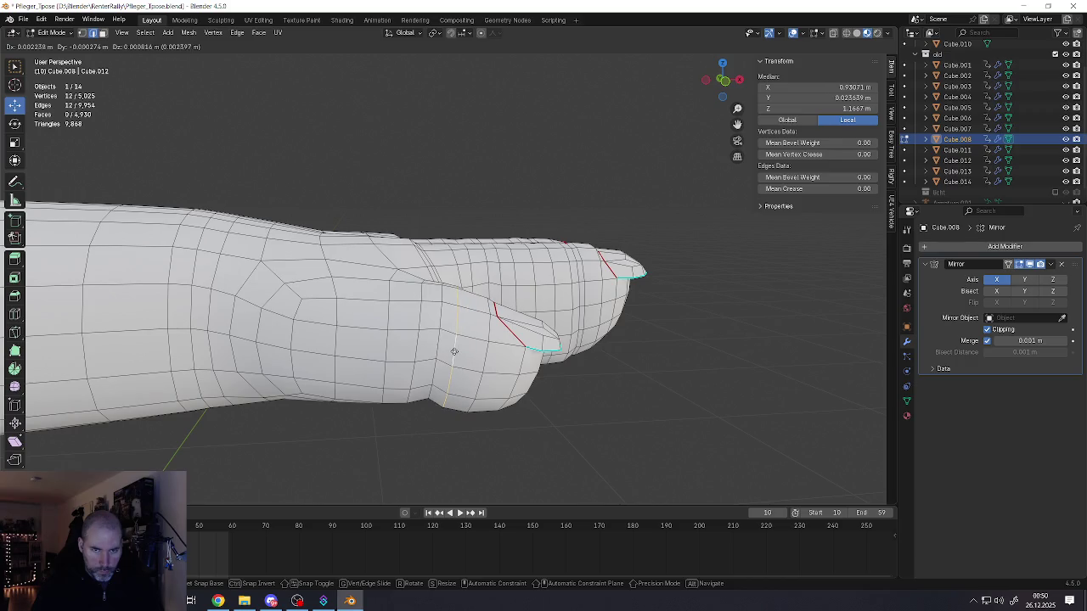
pyautogui.click(454, 351)
pyautogui.press('Tab')
pyautogui.scroll(2, 435, 380)
pyautogui.scroll(2, 435, 380)
pyautogui.scroll(-3, 435, 380)
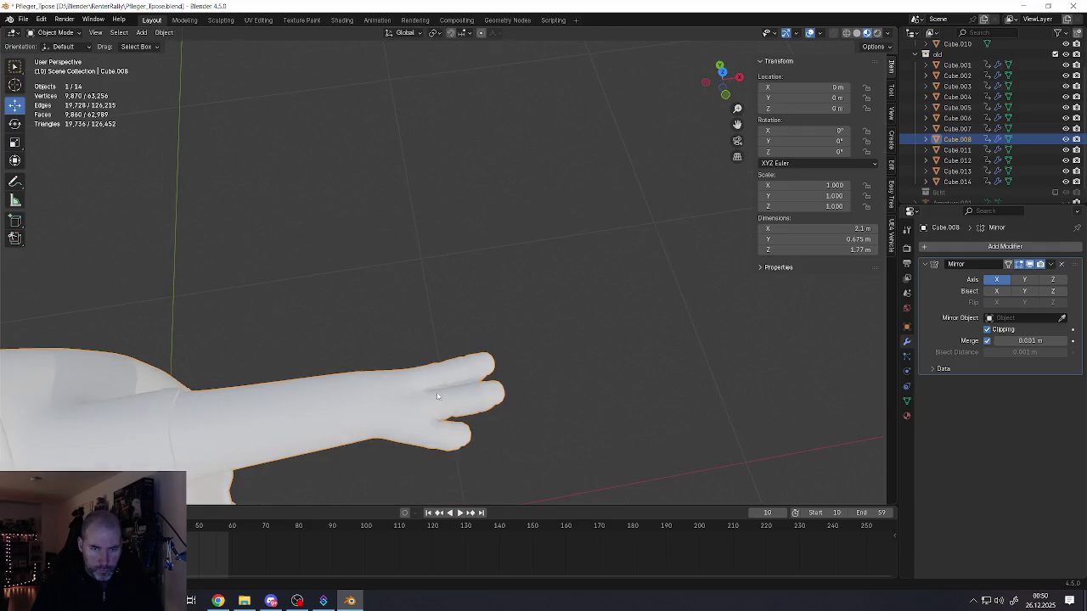
pyautogui.scroll(-2, 419, 354)
pyautogui.moveTo(419, 354); pyautogui.dragTo(509, 322, button='middle')
pyautogui.scroll(1, 509, 323)
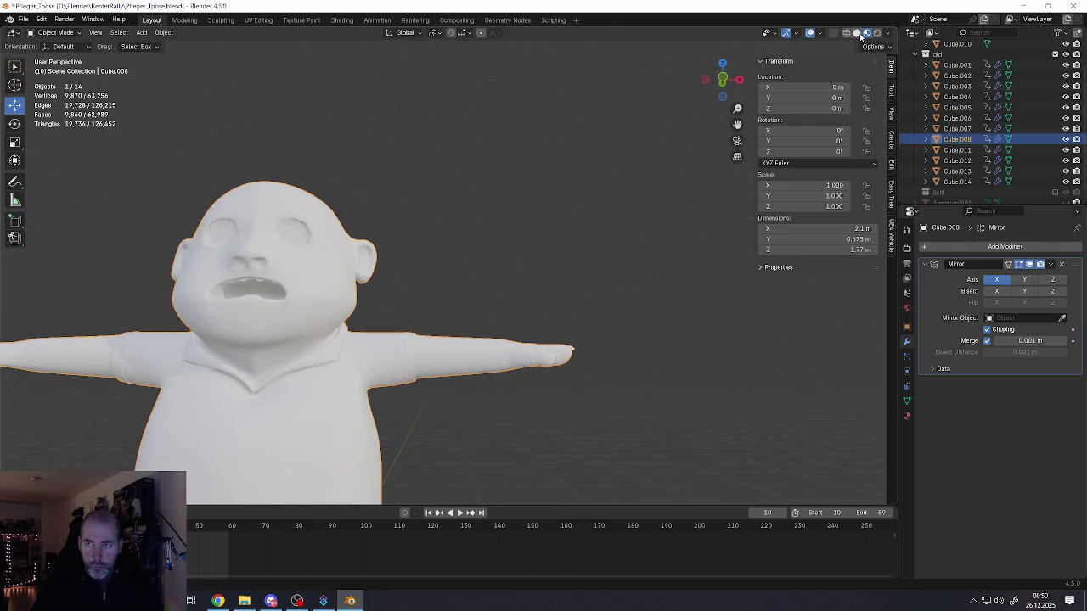
pyautogui.press('z')
pyautogui.moveTo(606, 306); pyautogui.dragTo(524, 364, button='middle')
pyautogui.scroll(3, 524, 364)
pyautogui.scroll(2, 524, 364)
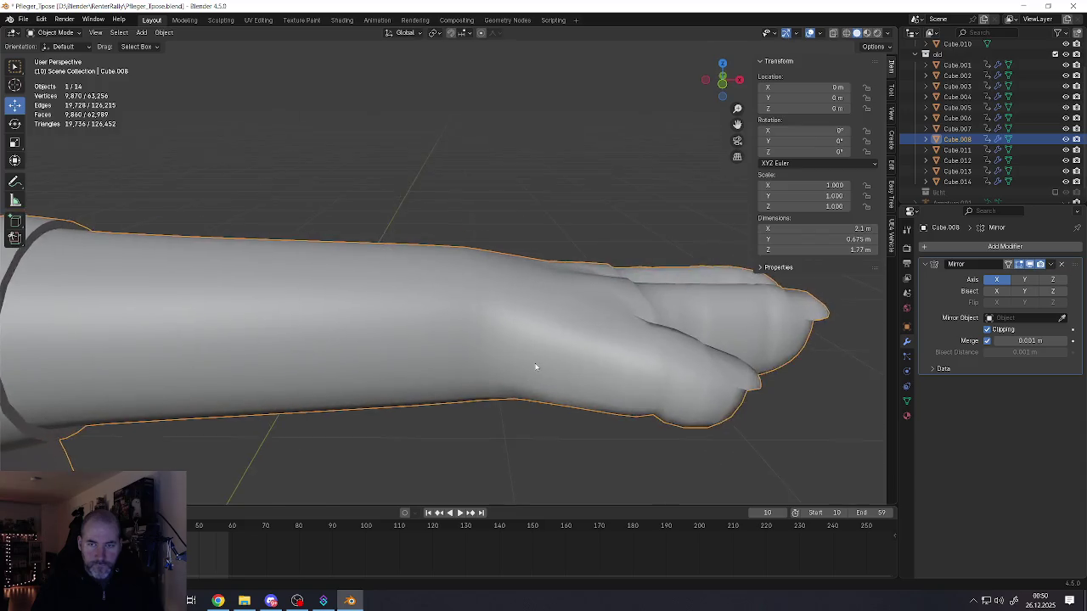
pyautogui.press('Tab')
pyautogui.scroll(-4, 524, 364)
pyautogui.scroll(4, 614, 356)
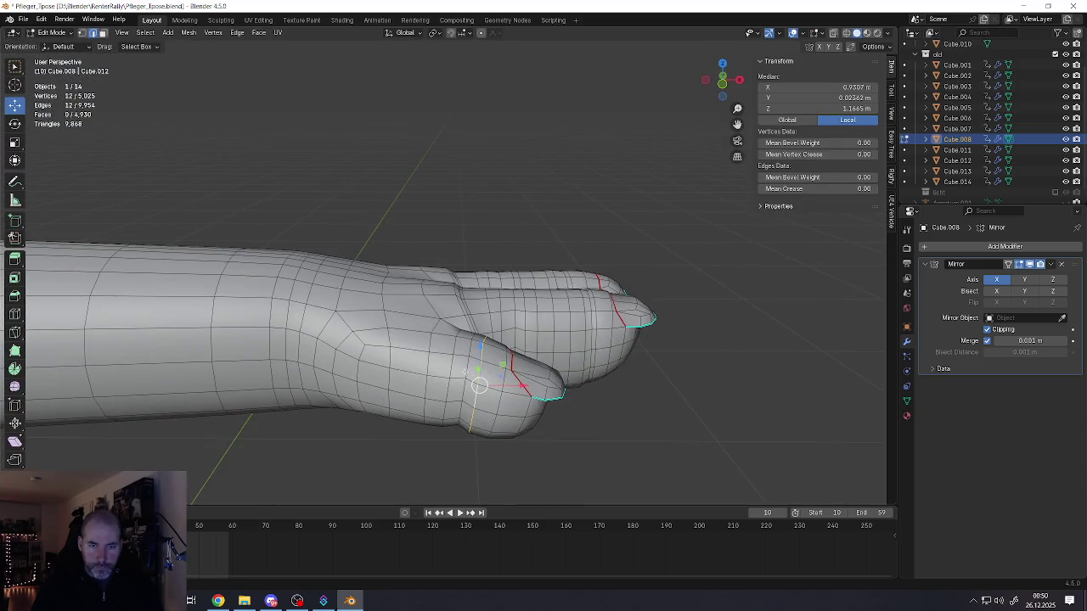
pyautogui.moveTo(465, 371); pyautogui.dragTo(501, 390, button='middle')
# - Select the edge rings at the middle, top and lower finger bases plus the wrist
pyautogui.keyDown('alt'); pyautogui.keyDown('shift'); pyautogui.click(523, 320); pyautogui.keyUp('shift'); pyautogui.keyUp('alt')
pyautogui.keyDown('alt'); pyautogui.keyDown('shift'); pyautogui.click(470, 309); pyautogui.keyUp('shift'); pyautogui.keyUp('alt')
pyautogui.keyDown('shift'); pyautogui.moveTo(460, 239); pyautogui.dragTo(408, 315, button='middle'); pyautogui.keyUp('shift')
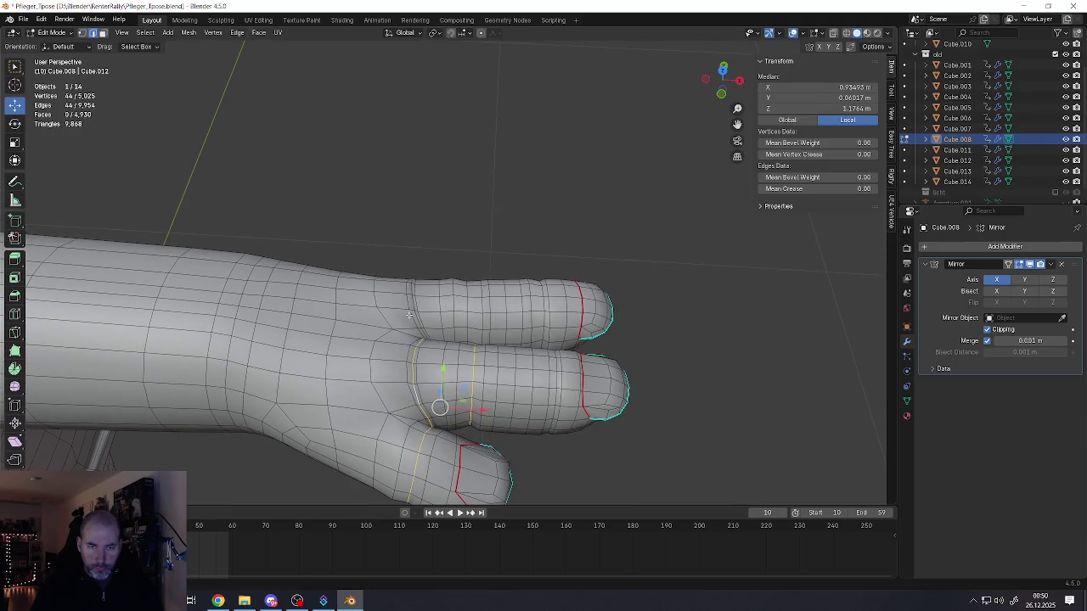
pyautogui.keyDown('alt'); pyautogui.keyDown('shift'); pyautogui.click(414, 304); pyautogui.keyUp('shift'); pyautogui.keyUp('alt')
pyautogui.moveTo(485, 313); pyautogui.dragTo(489, 255, button='middle')
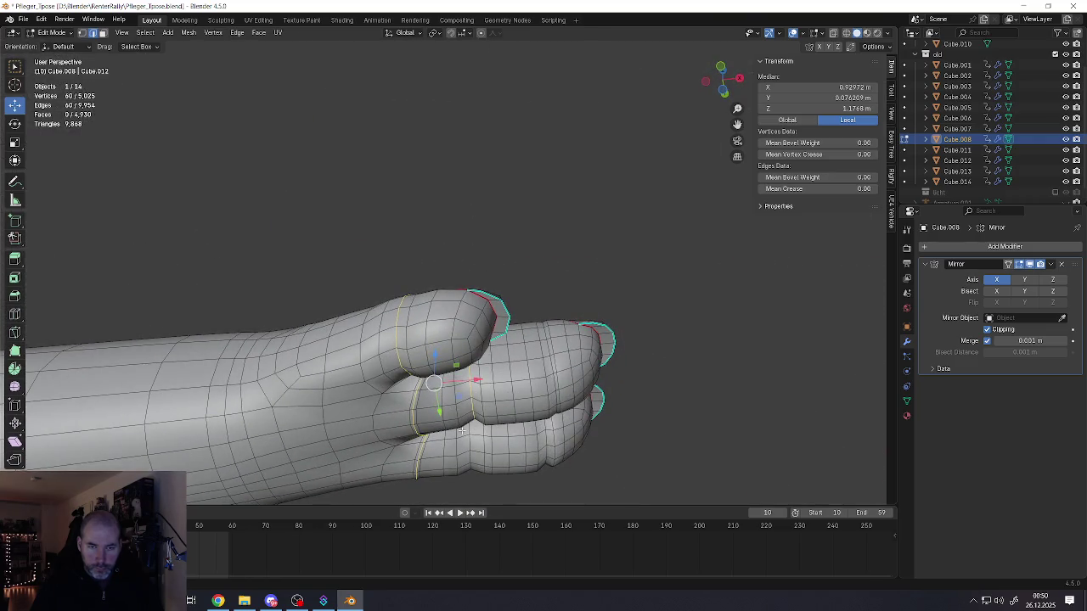
pyautogui.keyDown('alt'); pyautogui.keyDown('shift'); pyautogui.click(546, 443); pyautogui.keyUp('shift'); pyautogui.keyUp('alt')
pyautogui.moveTo(546, 443); pyautogui.dragTo(540, 405, button='middle')
pyautogui.keyDown('alt'); pyautogui.keyDown('shift'); pyautogui.click(541, 405); pyautogui.keyUp('shift'); pyautogui.keyUp('alt')
pyautogui.scroll(-2, 540, 405)
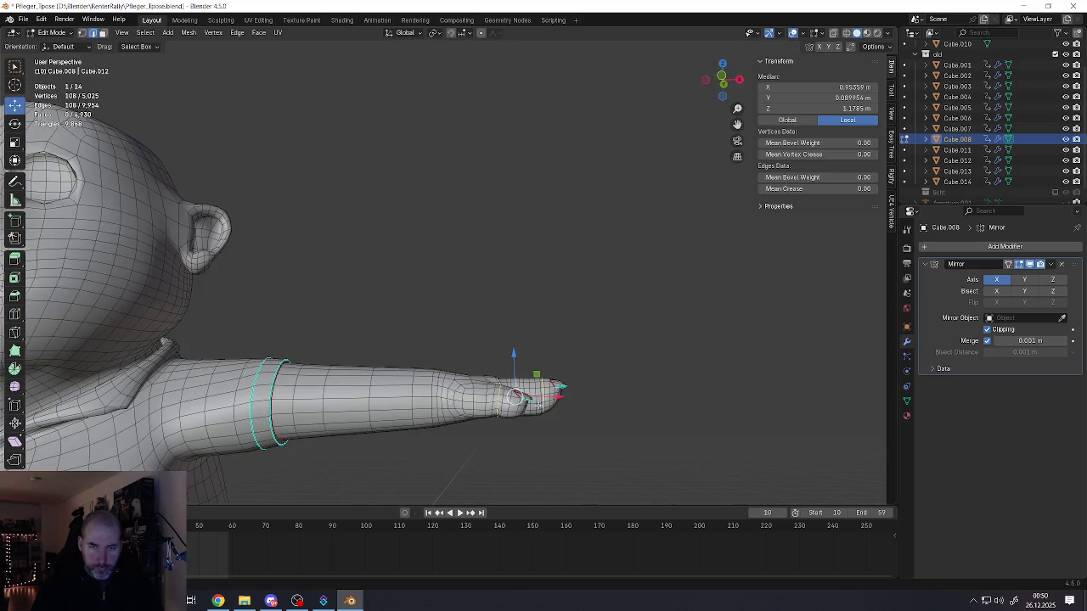
# - Mark the selected edge rings sharp via Ctrl+E and return to Object Mode
pyautogui.hotkey('ctrl', 'e')
pyautogui.click(463, 428)
pyautogui.moveTo(463, 428)
pyautogui.mouseDown(button='middle')
pyautogui.moveTo(541, 374)
pyautogui.moveTo(534, 431)
pyautogui.moveTo(554, 355)
pyautogui.moveTo(504, 381)
pyautogui.mouseUp(button='middle')
pyautogui.press('Tab')
# - Zoom out and in to frame the whole T-posed character from the front
pyautogui.scroll(-3, 542, 383)
pyautogui.scroll(3, 554, 355)
pyautogui.scroll(-2, 558, 356)
pyautogui.scroll(-3, 523, 367)
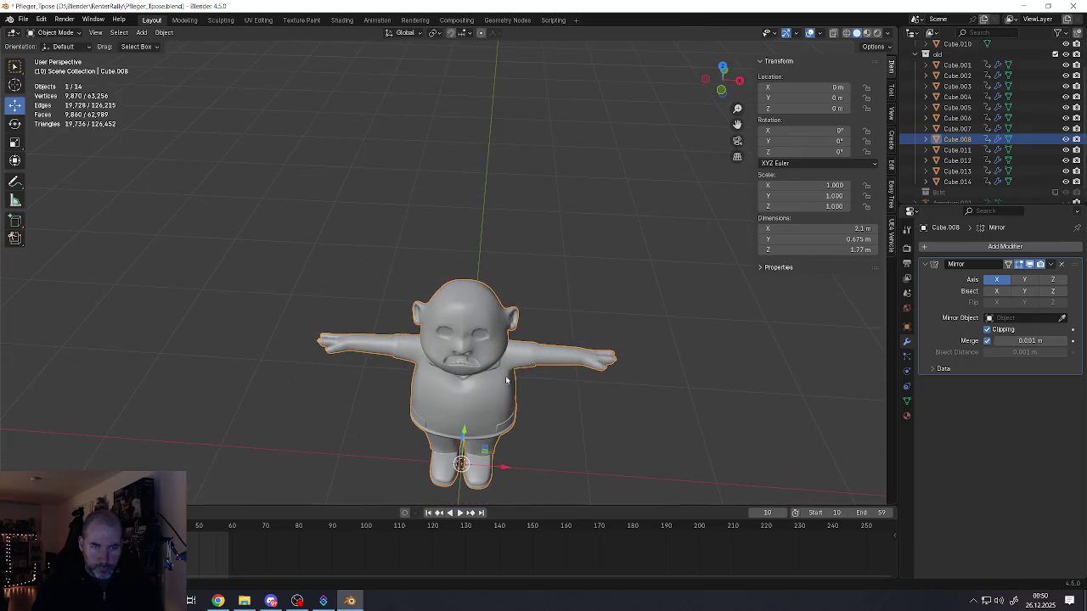
pyautogui.scroll(3, 619, 361)
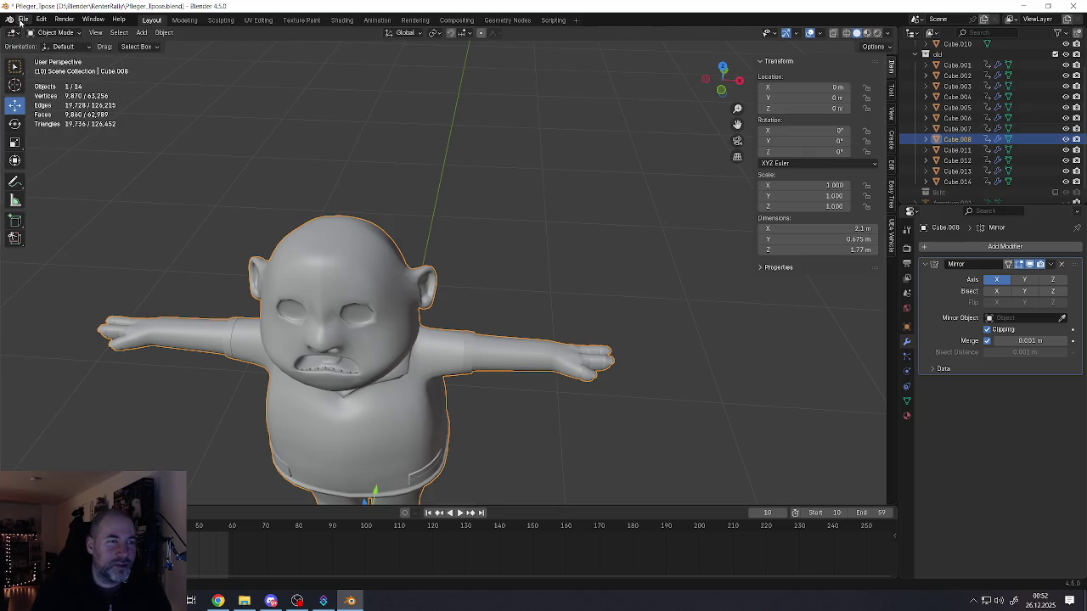
# - Save Pflieger_Tpose.blend from the File menu
pyautogui.click(23, 18)
pyautogui.click(43, 88)
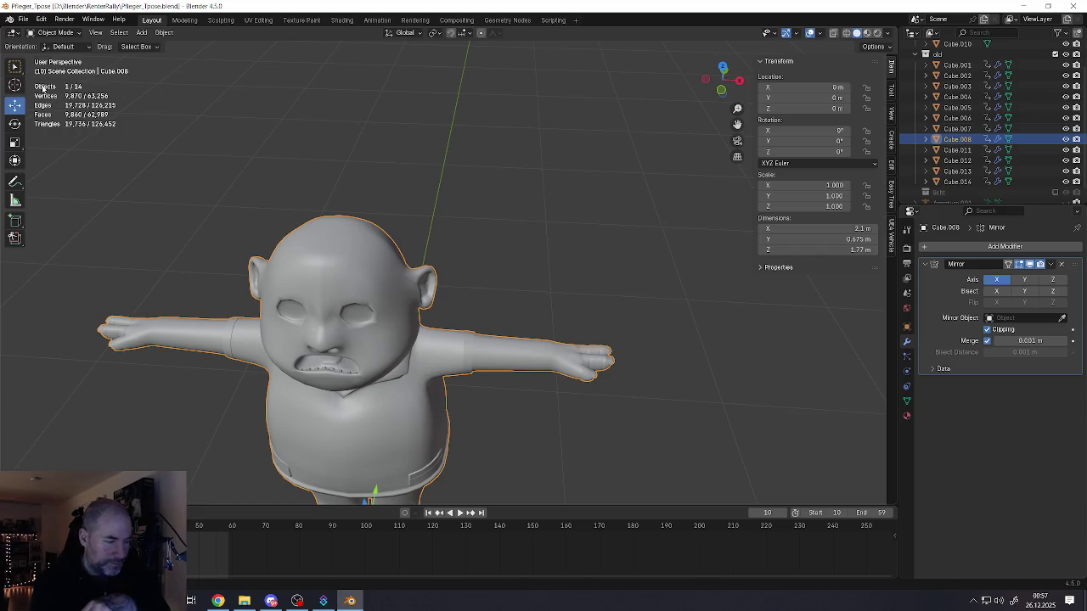
pyautogui.hotkey('alt', 'Tab')
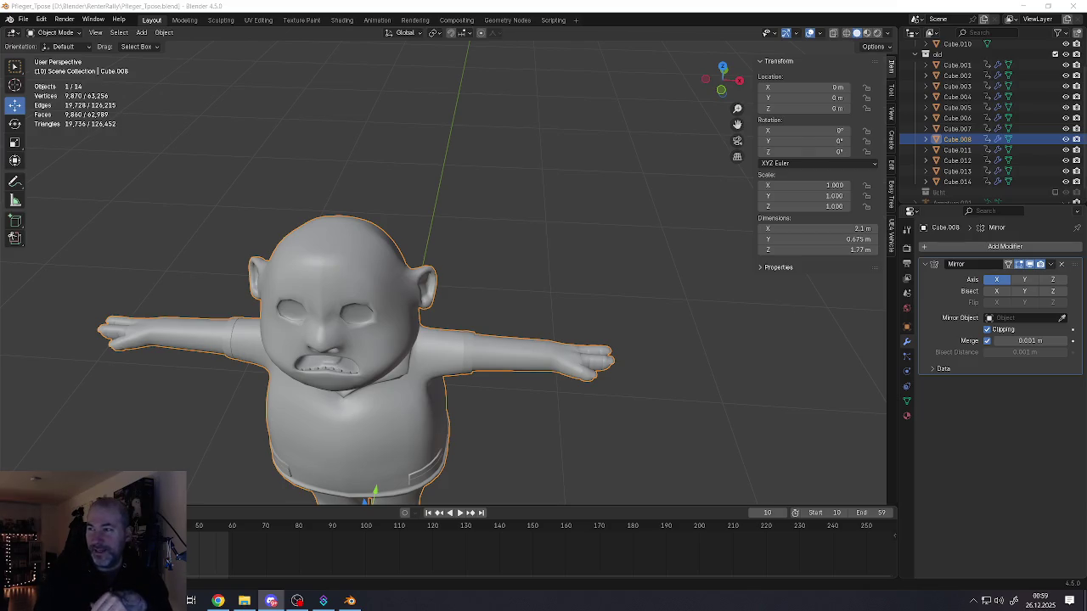
pyautogui.hotkey('alt', 'Tab')
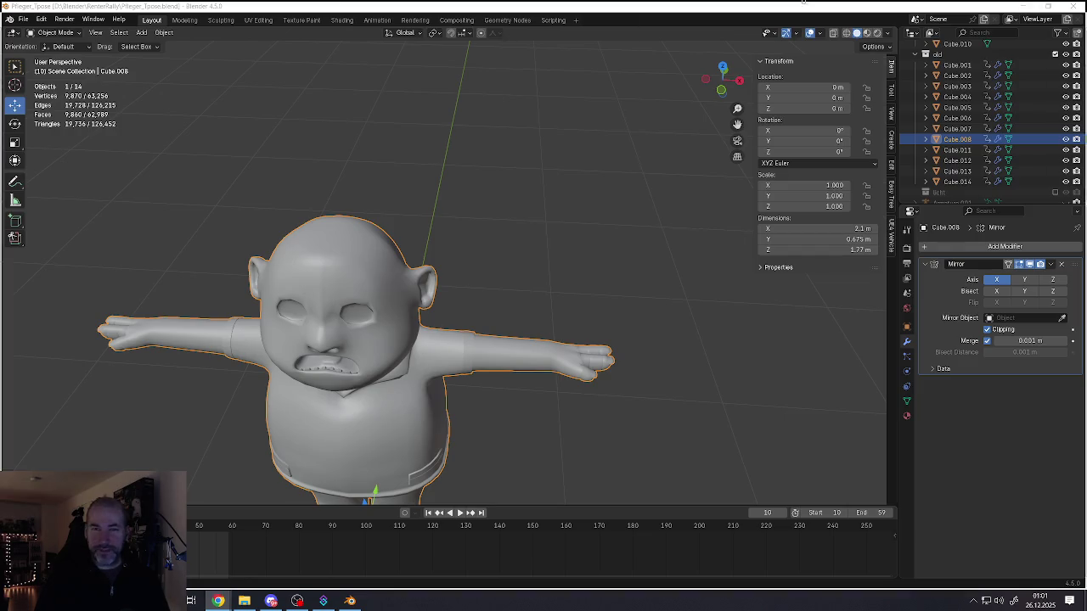
pyautogui.hotkey('alt', 'Tab')
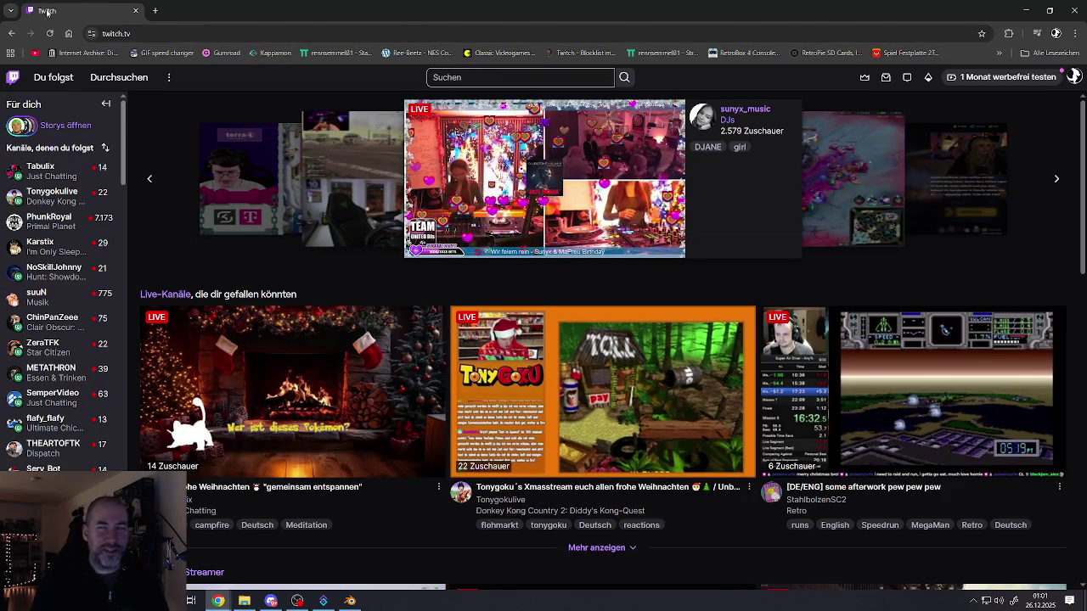
pyautogui.hotkey('alt', 'Tab')
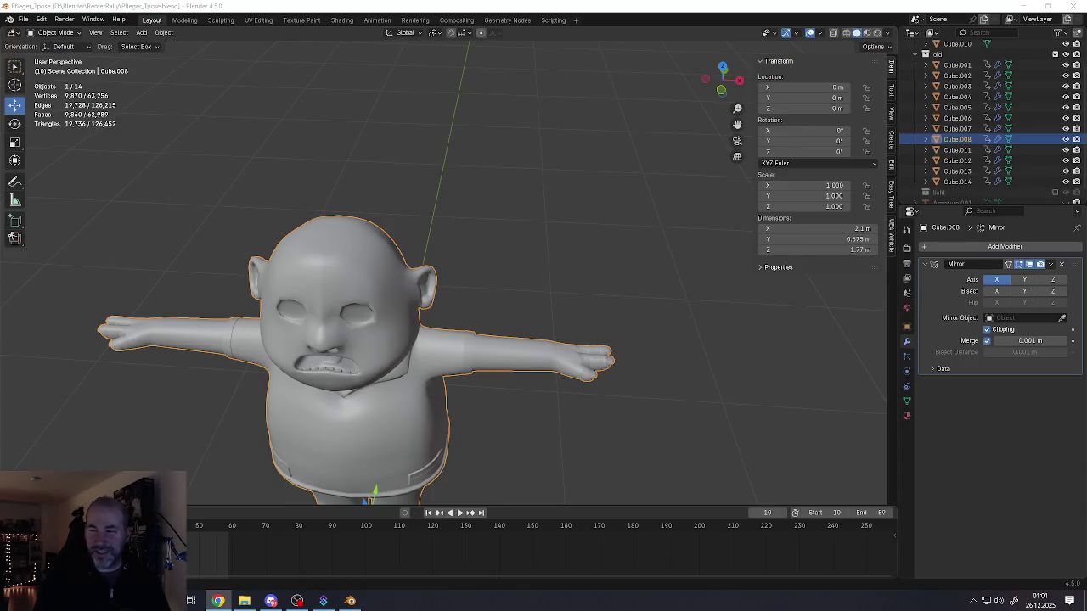
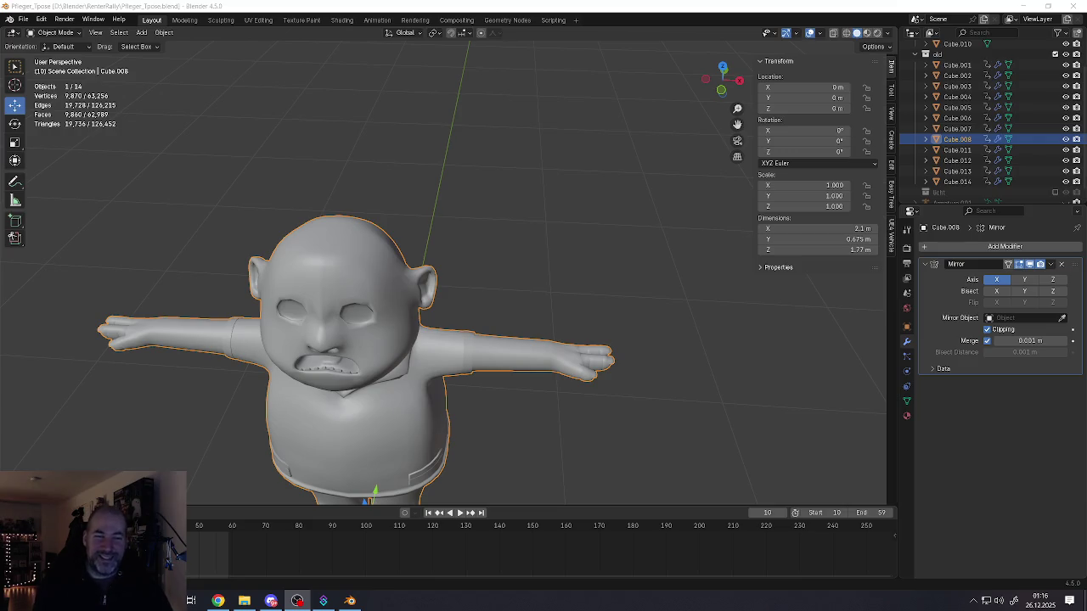
# - Frame the T-posed character's arm and put its mesh into Edit Mode
pyautogui.moveTo(478, 429); pyautogui.dragTo(501, 323, button='middle')
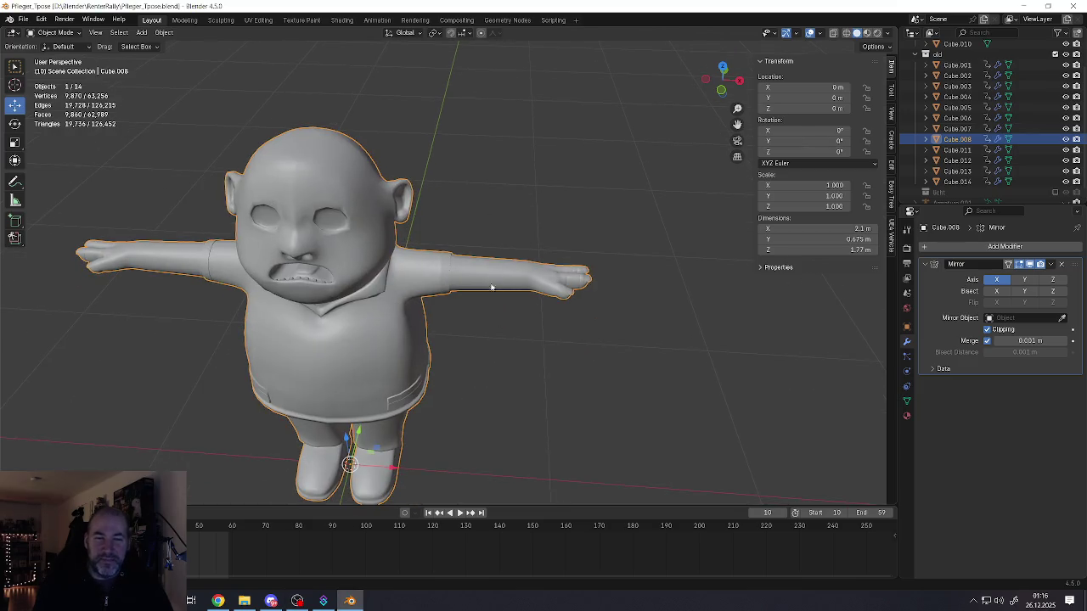
pyautogui.scroll(-5, 493, 286)
pyautogui.scroll(-2, 399, 314)
pyautogui.scroll(2, 385, 331)
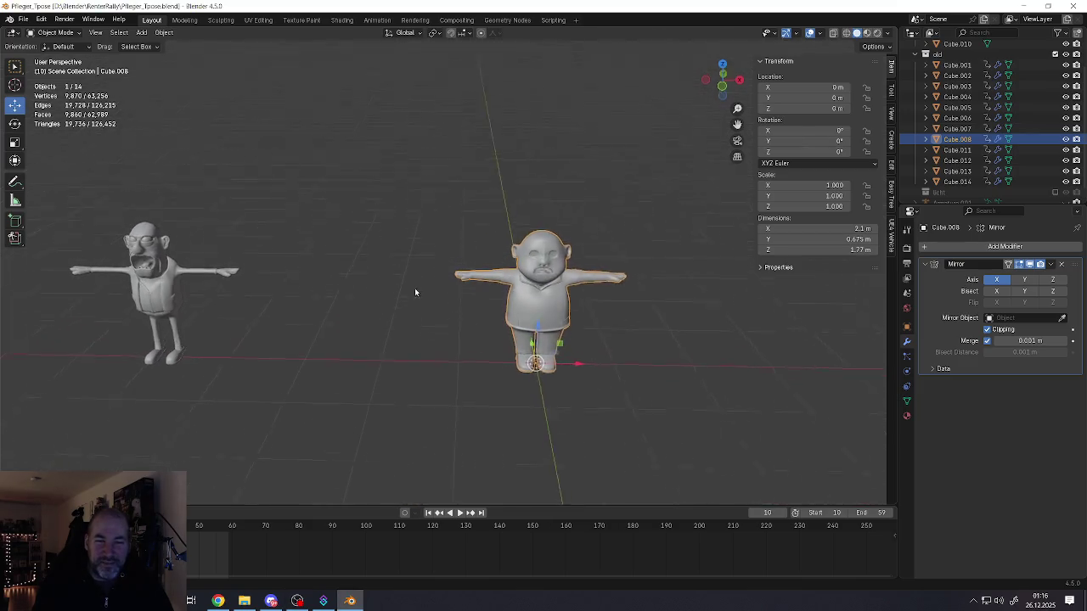
pyautogui.scroll(4, 510, 293)
pyautogui.moveTo(539, 272)
pyautogui.mouseDown(button='middle')
pyautogui.moveTo(485, 310)
pyautogui.moveTo(491, 337)
pyautogui.mouseUp(button='middle')
pyautogui.scroll(5, 531, 297)
pyautogui.press('Tab')
pyautogui.moveTo(580, 276); pyautogui.dragTo(522, 268, button='middle')
# - Select wrist edges and finger-base vertices and nudge them slightly
pyautogui.click(518, 269)
pyautogui.scroll(2, 514, 255)
pyautogui.moveTo(507, 177)
pyautogui.mouseDown(button='middle')
pyautogui.moveTo(509, 102)
pyautogui.moveTo(522, 182)
pyautogui.mouseUp(button='middle')
pyautogui.scroll(2, 509, 254)
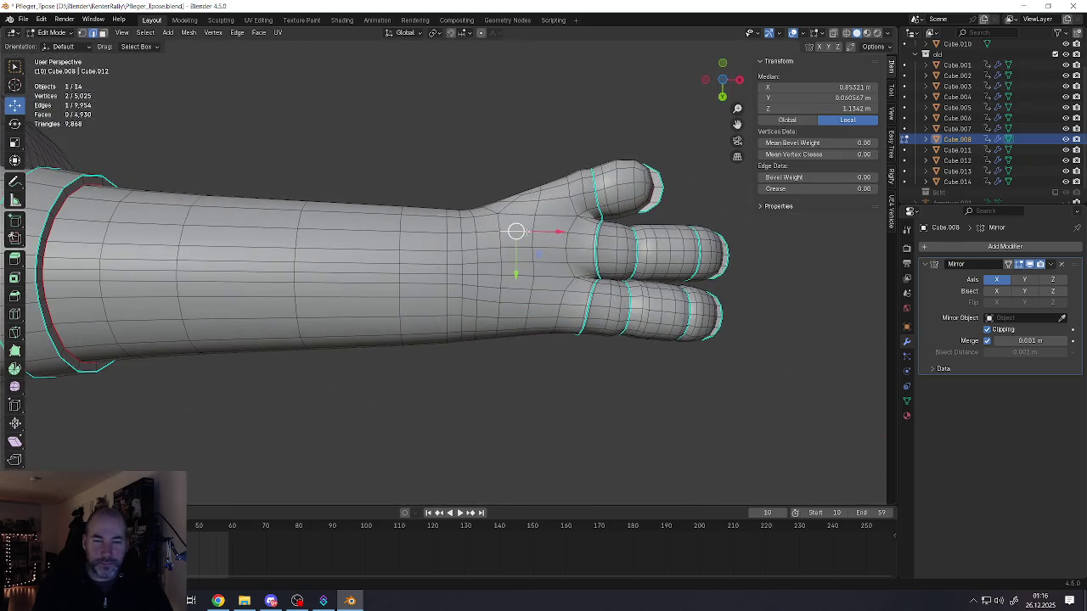
pyautogui.click(519, 225)
pyautogui.keyDown('alt'); pyautogui.click(520, 226); pyautogui.keyUp('alt')
pyautogui.moveTo(522, 229)
pyautogui.mouseDown(button='middle')
pyautogui.moveTo(537, 254)
pyautogui.moveTo(551, 222)
pyautogui.mouseUp(button='middle')
pyautogui.keyDown('shift'); pyautogui.click(592, 223); pyautogui.keyUp('shift')
pyautogui.keyDown('shift'); pyautogui.click(592, 241); pyautogui.keyUp('shift')
pyautogui.press('g')
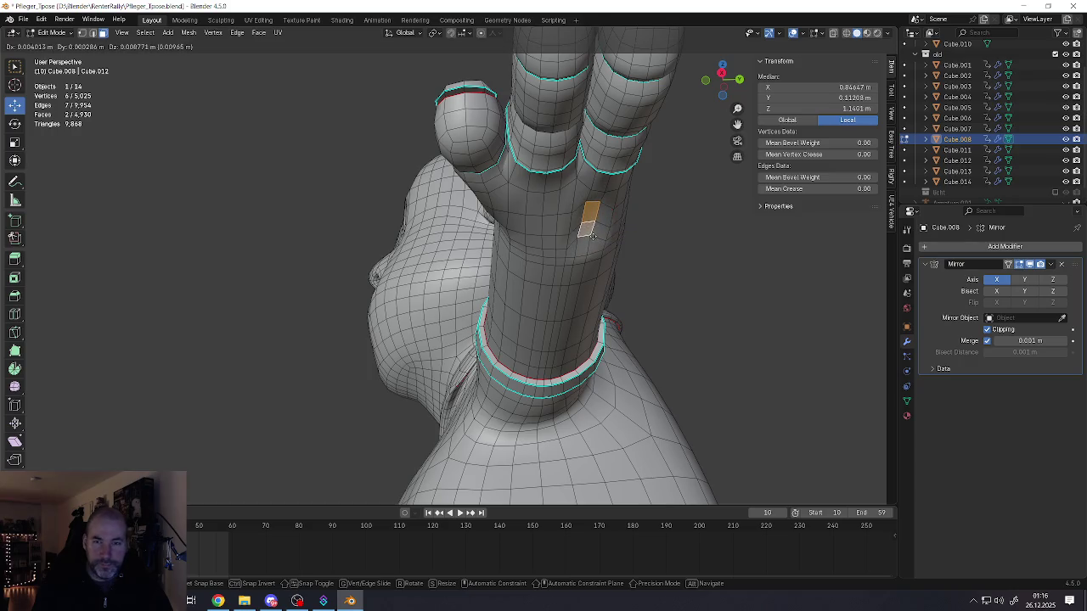
pyautogui.click(604, 237)
# - Switch to edge select and slightly move two finger edges
pyautogui.press('2')
pyautogui.click(606, 235)
pyautogui.keyDown('shift'); pyautogui.click(569, 222); pyautogui.keyUp('shift')
pyautogui.press('g')
pyautogui.click(585, 251)
# - Add another hand vertex and nudge the selection twice more to refine the fingers
pyautogui.moveTo(567, 225); pyautogui.dragTo(524, 248, button='middle')
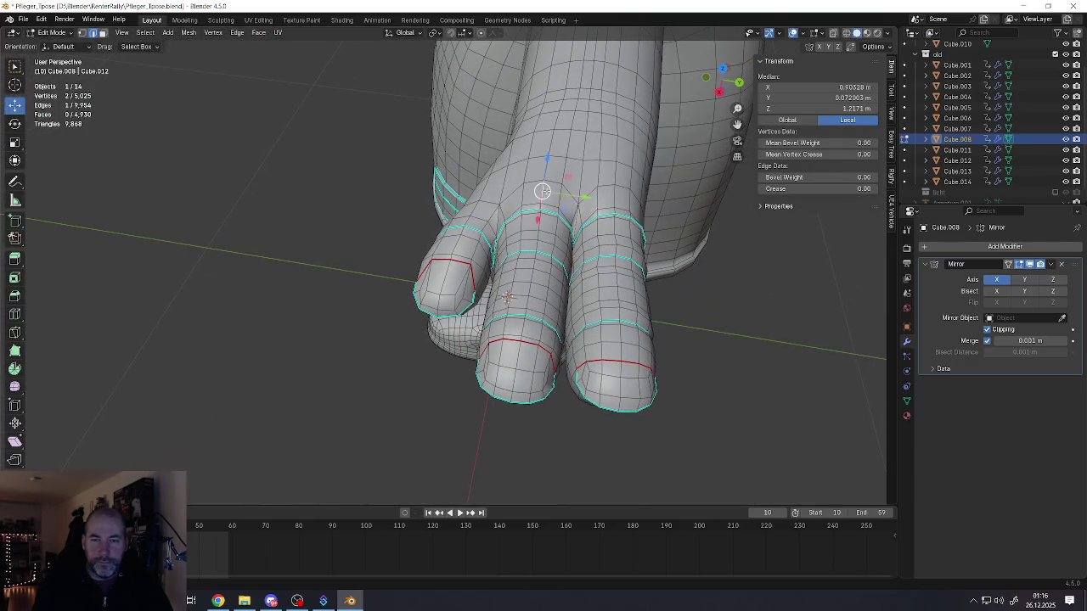
pyautogui.keyDown('shift'); pyautogui.click(605, 196); pyautogui.keyUp('shift')
pyautogui.press('g')
pyautogui.click(616, 228)
pyautogui.moveTo(616, 228); pyautogui.dragTo(661, 196, button='middle')
pyautogui.press('g')
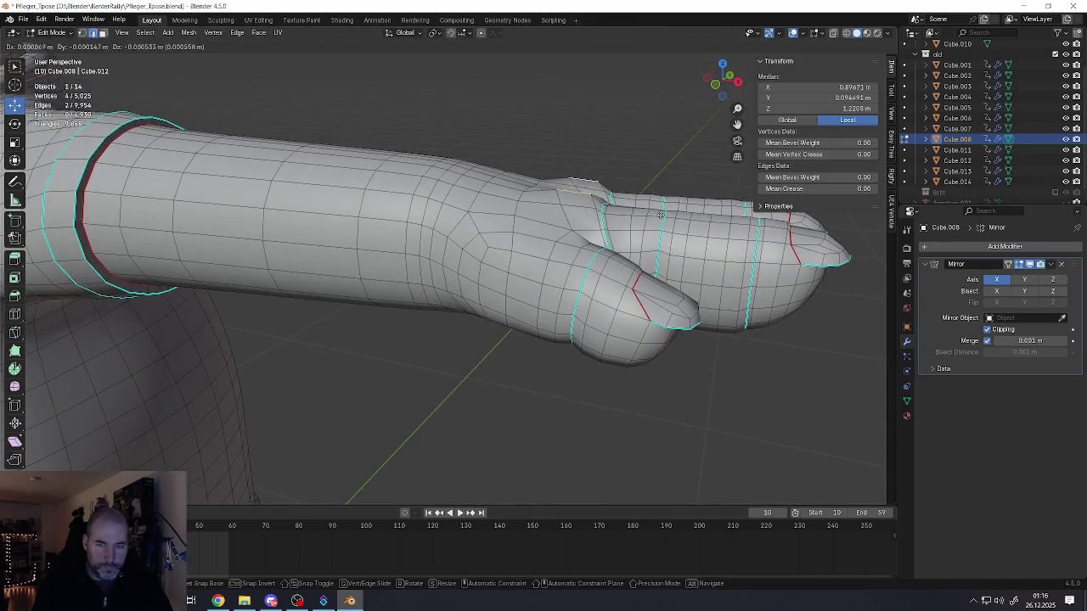
pyautogui.click(637, 228)
pyautogui.moveTo(638, 227)
pyautogui.mouseDown(button='middle')
pyautogui.moveTo(564, 231)
pyautogui.moveTo(534, 263)
pyautogui.moveTo(546, 291)
pyautogui.moveTo(512, 204)
pyautogui.moveTo(525, 291)
pyautogui.mouseUp(button='middle')
# - Check the whole character in Object Mode, then return to editing the arm mesh
pyautogui.press('Tab')
pyautogui.scroll(-5, 547, 292)
pyautogui.scroll(4, 526, 258)
pyautogui.press('Tab')
pyautogui.scroll(3, 525, 291)
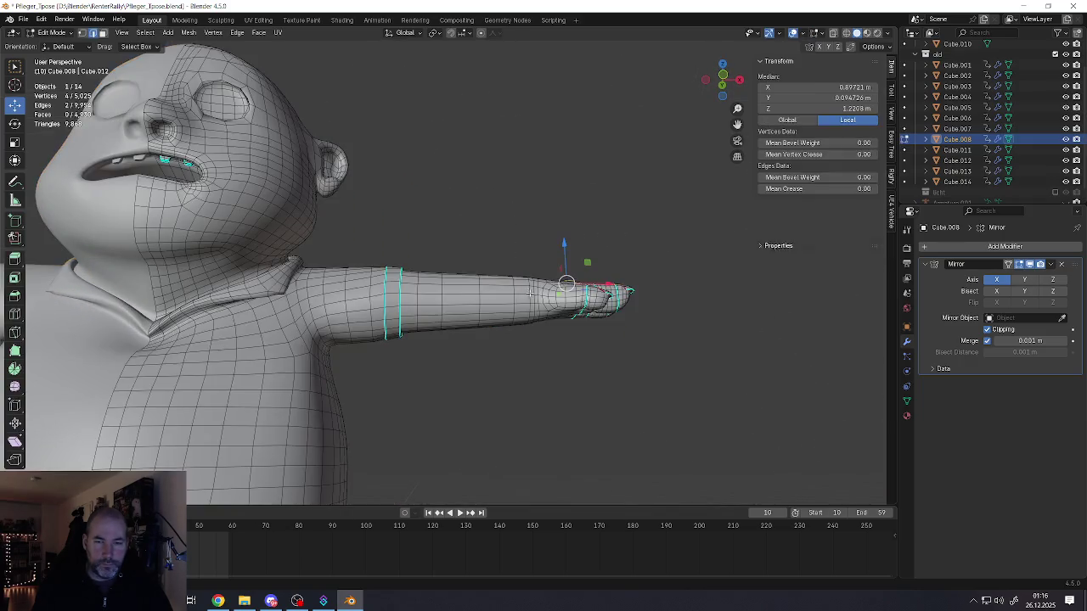
# - Enable Smooth proportional editing and scale down the forearm loop with reduced influence
pyautogui.scroll(5, 522, 302)
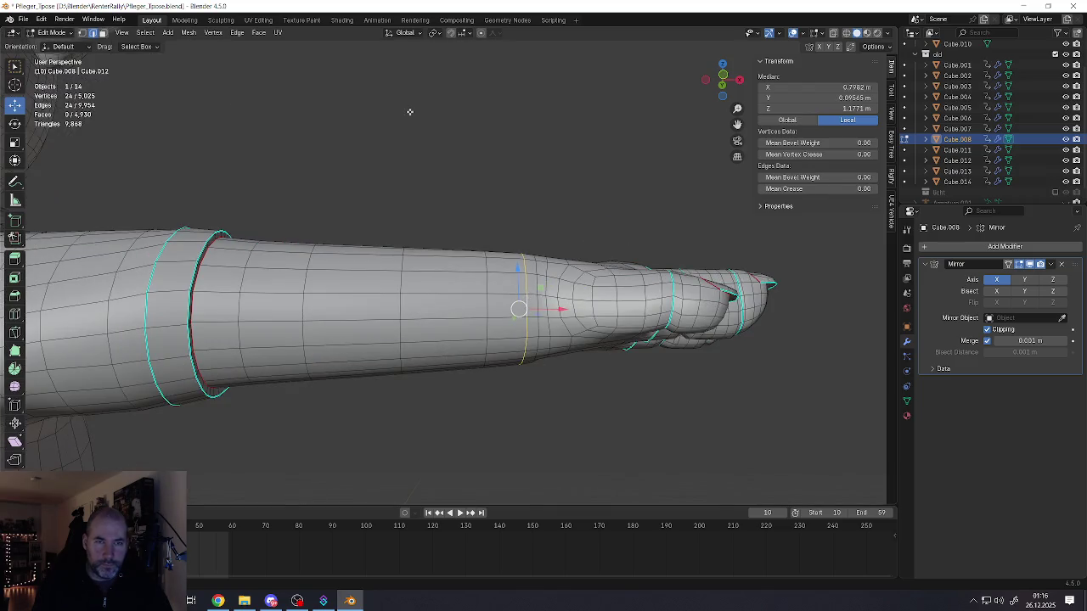
pyautogui.click(481, 33)
pyautogui.click(495, 34)
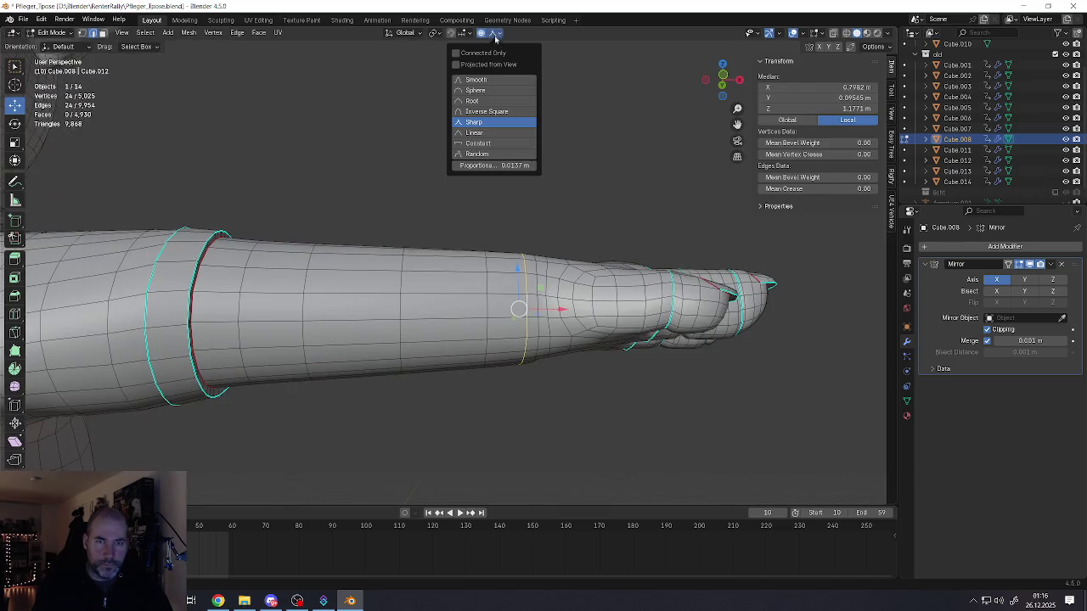
pyautogui.click(476, 80)
pyautogui.press('s')
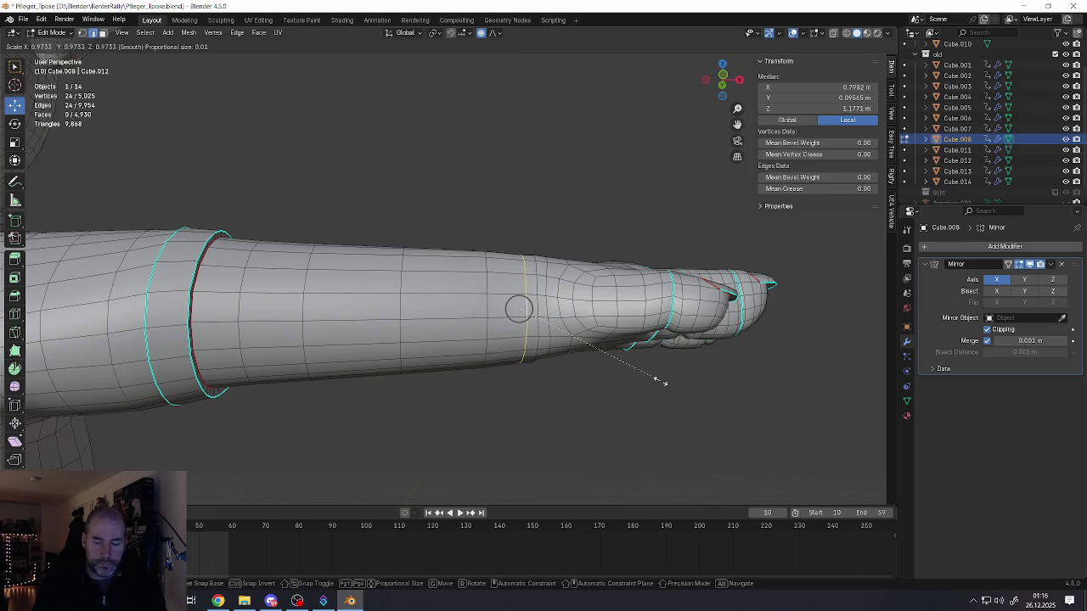
pyautogui.scroll(-8, 651, 377)
pyautogui.scroll(-7, 654, 378)
pyautogui.scroll(-2, 650, 375)
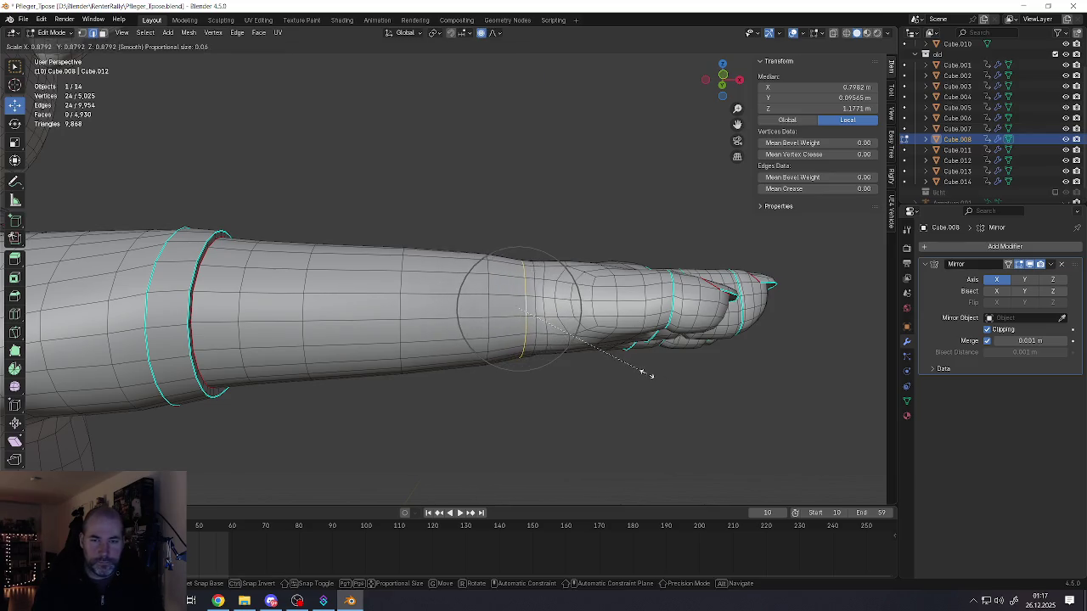
pyautogui.scroll(-2, 644, 370)
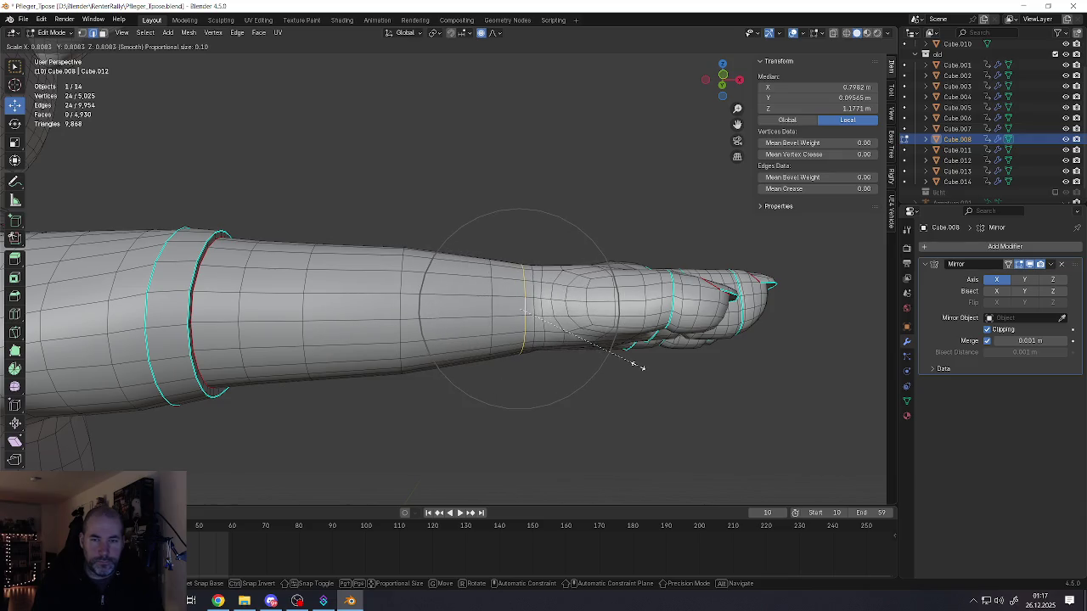
pyautogui.click(636, 367)
# - Proportionally scale a second forearm edge loop further up the arm
pyautogui.keyDown('alt'); pyautogui.click(404, 336); pyautogui.keyUp('alt')
pyautogui.press('s')
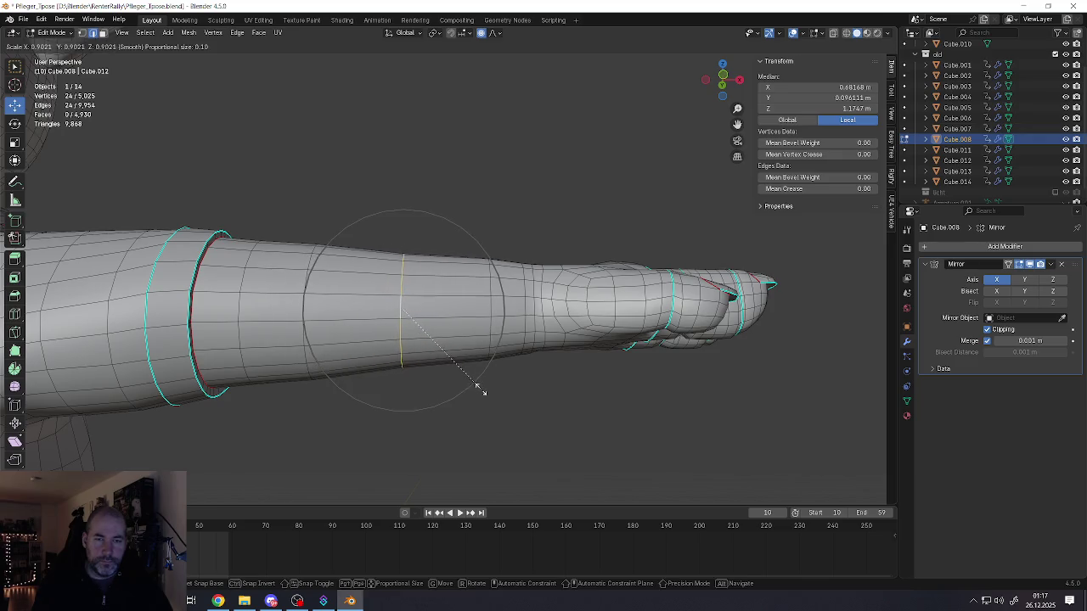
pyautogui.click(483, 390)
pyautogui.moveTo(483, 390)
pyautogui.mouseDown(button='middle')
pyautogui.moveTo(442, 336)
pyautogui.moveTo(403, 361)
pyautogui.moveTo(534, 364)
pyautogui.moveTo(533, 277)
pyautogui.moveTo(468, 275)
pyautogui.moveTo(468, 324)
pyautogui.moveTo(422, 341)
pyautogui.mouseUp(button='middle')
pyautogui.scroll(-5, 443, 335)
# - Review the character in Object Mode, then return to Edit Mode and select more arm edges
pyautogui.press('Tab')
pyautogui.scroll(4, 534, 277)
pyautogui.press('Tab')
pyautogui.keyDown('shift'); pyautogui.click(423, 341); pyautogui.keyUp('shift')
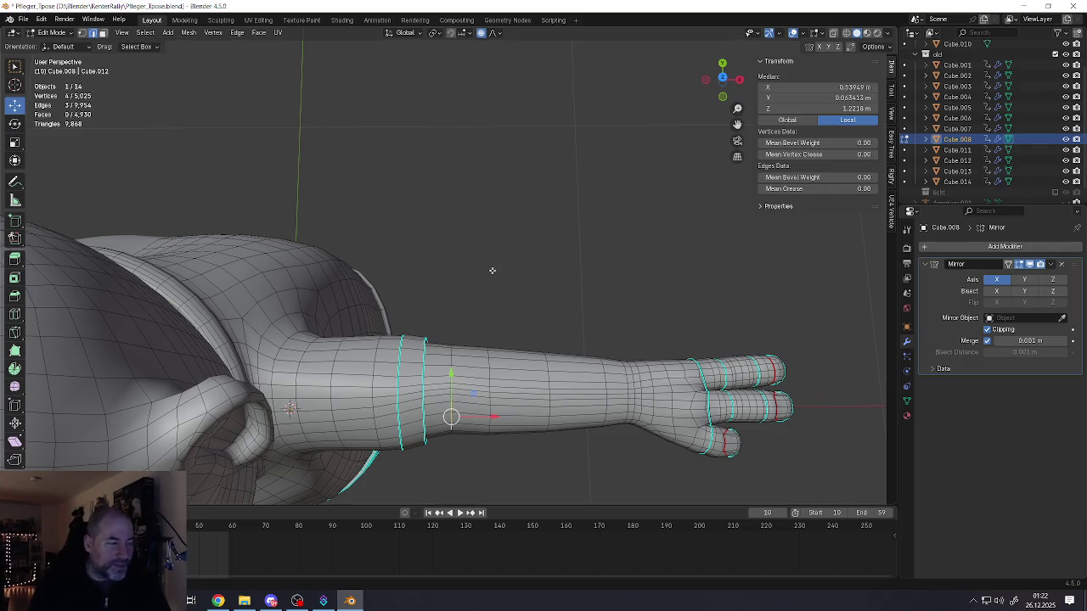
pyautogui.hotkey('alt', 'Tab')
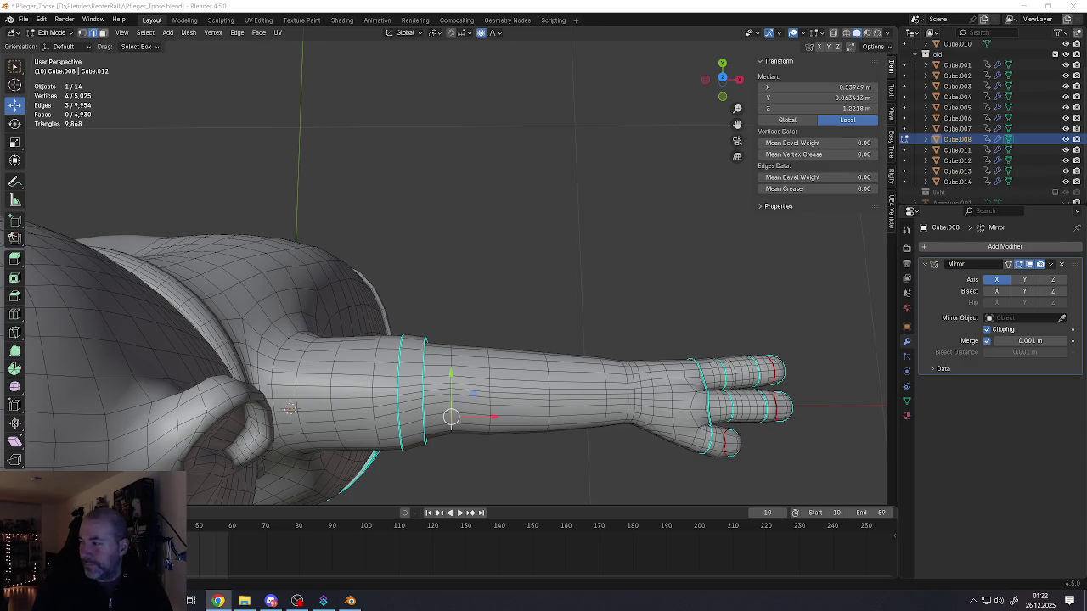
pyautogui.scroll(-4, 291, 408)
pyautogui.moveTo(291, 409)
pyautogui.mouseDown(button='middle')
pyautogui.moveTo(456, 280)
pyautogui.moveTo(463, 212)
pyautogui.moveTo(510, 204)
pyautogui.mouseUp(button='middle')
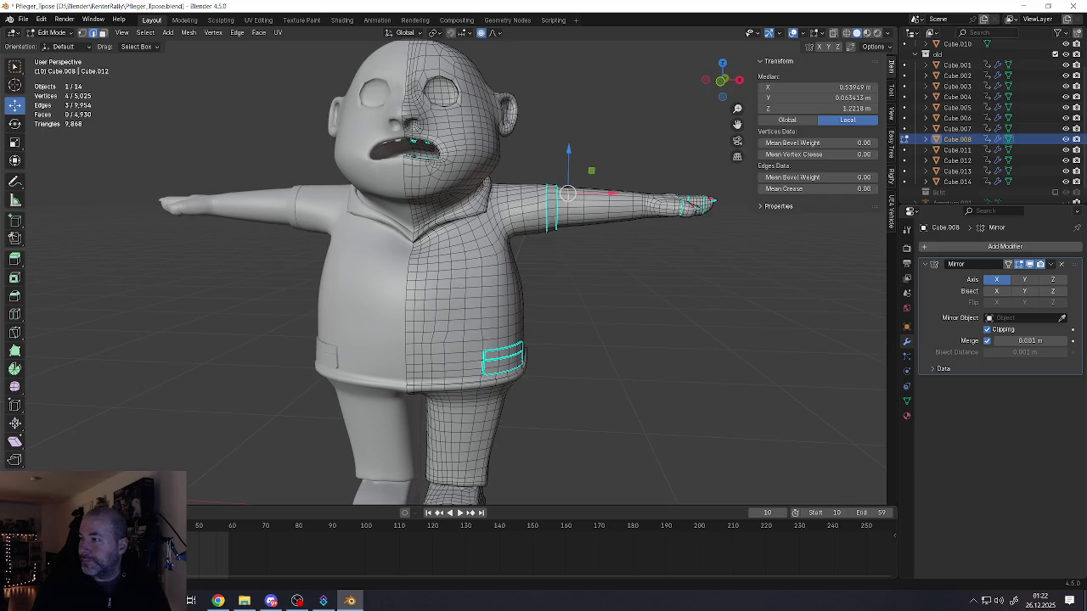
# - Zoom down to the character's feet and pick the edge loop near the boot's base
pyautogui.hotkey('alt', 'Tab')
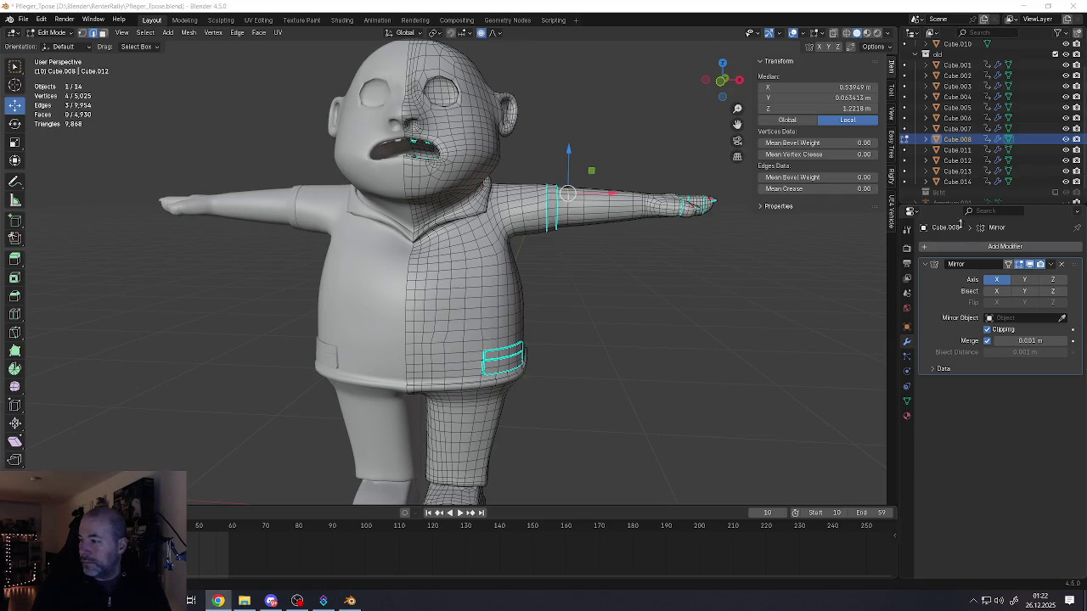
pyautogui.keyDown('shift'); pyautogui.moveTo(476, 413); pyautogui.dragTo(477, 273, button='middle'); pyautogui.keyUp('shift')
pyautogui.scroll(3, 476, 273)
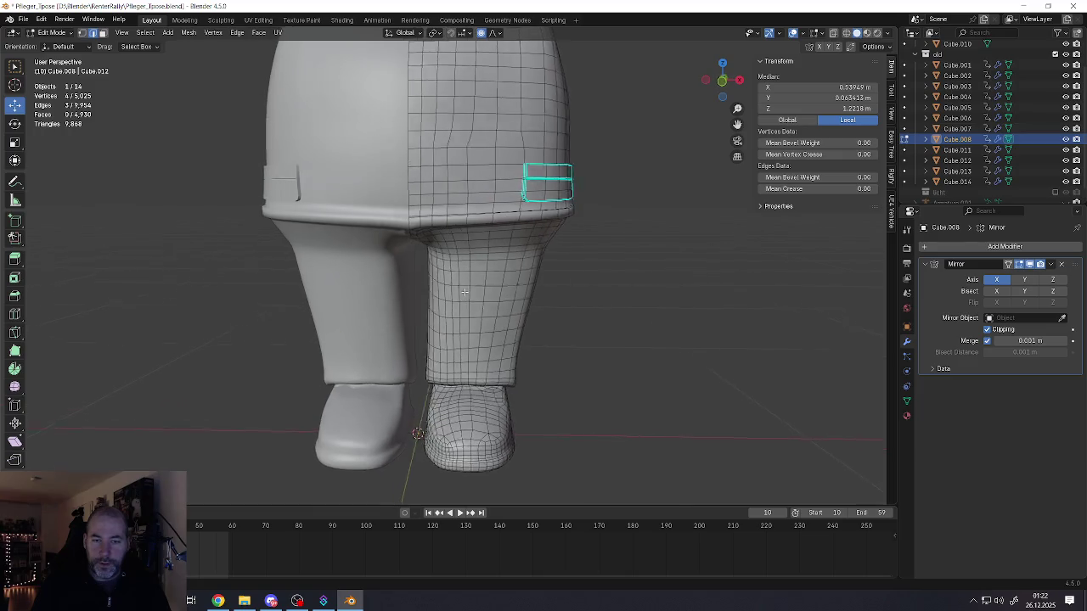
pyautogui.keyDown('shift'); pyautogui.moveTo(441, 382); pyautogui.dragTo(436, 251, button='middle'); pyautogui.keyUp('shift')
pyautogui.scroll(2, 437, 252)
pyautogui.scroll(-2, 436, 252)
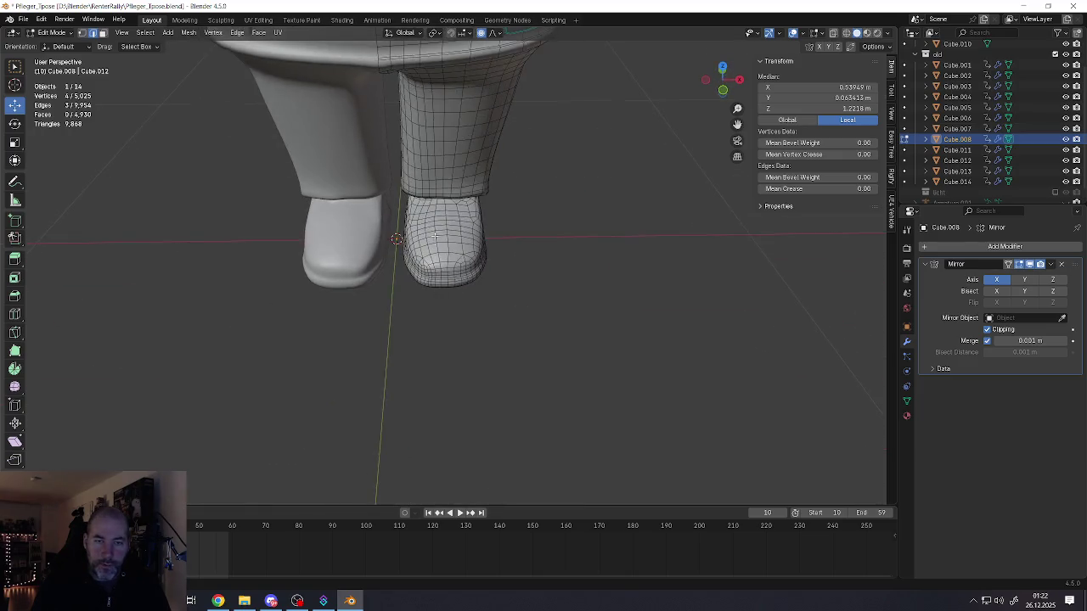
pyautogui.scroll(4, 435, 221)
pyautogui.keyDown('alt'); pyautogui.click(455, 387); pyautogui.keyUp('alt')
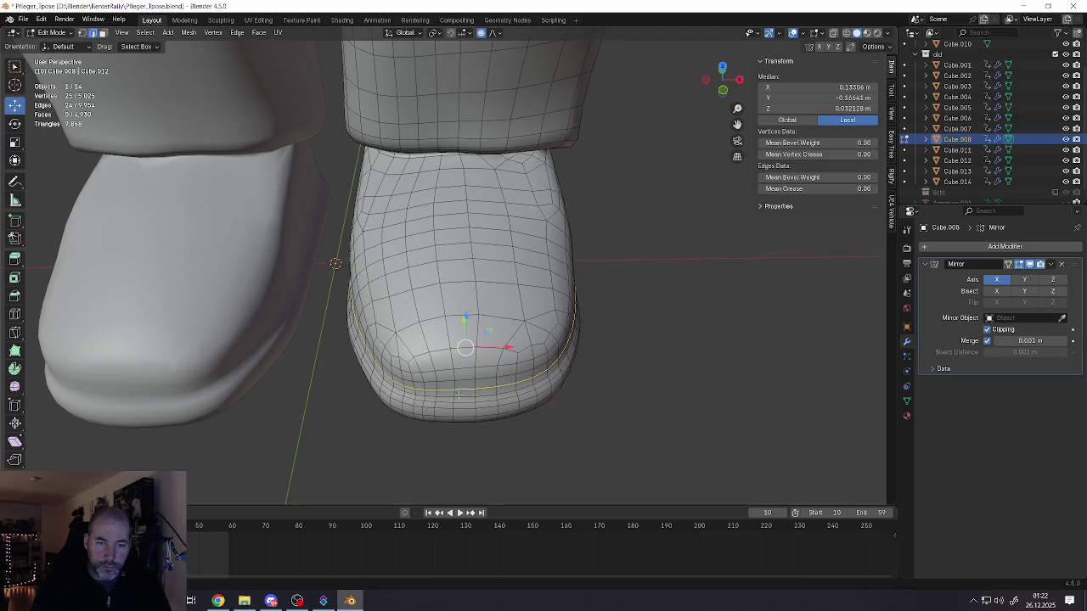
# - Select the full loop at the boot's base and lower it slightly with a small proportional size
pyautogui.moveTo(455, 387); pyautogui.dragTo(461, 369, button='middle')
pyautogui.keyDown('alt'); pyautogui.click(469, 357); pyautogui.keyUp('alt')
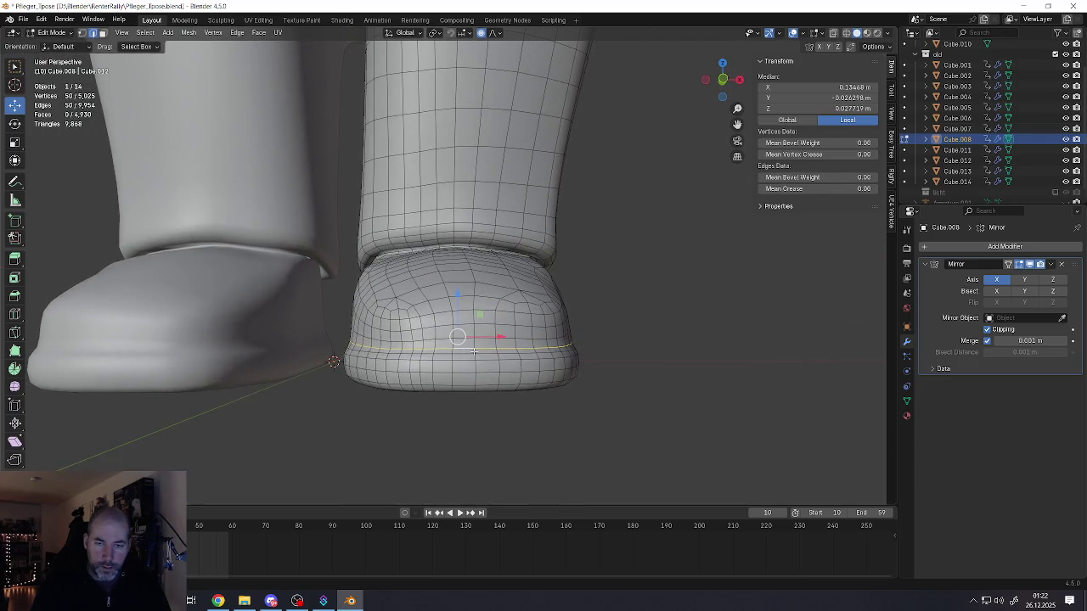
pyautogui.scroll(1, 473, 351)
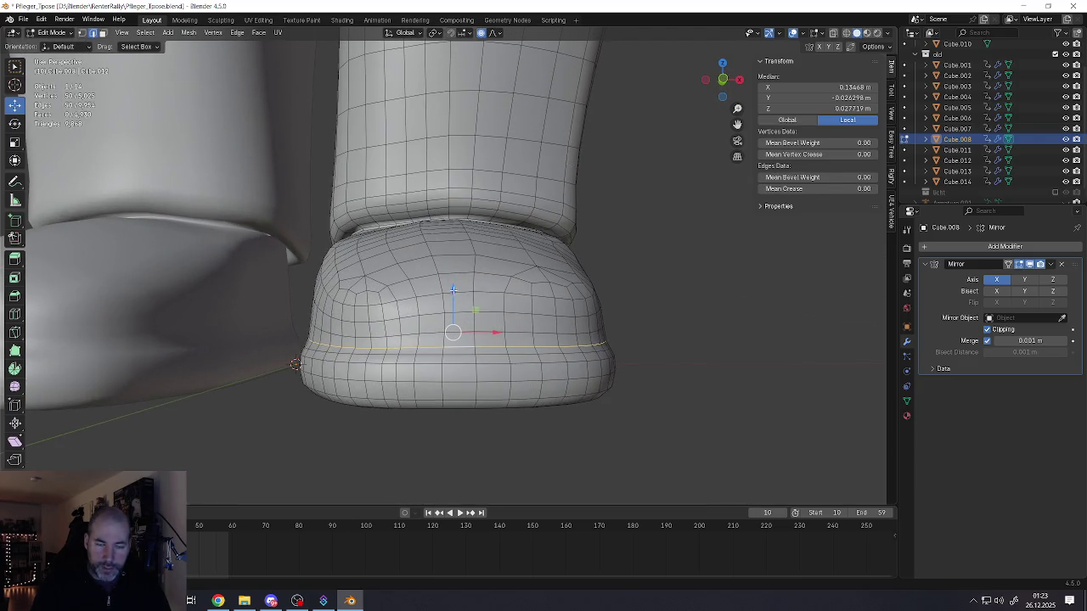
pyautogui.moveTo(453, 290); pyautogui.dragTo(453, 295)
pyautogui.scroll(6, 453, 297)
pyautogui.scroll(12, 452, 298)
pyautogui.scroll(8, 452, 300)
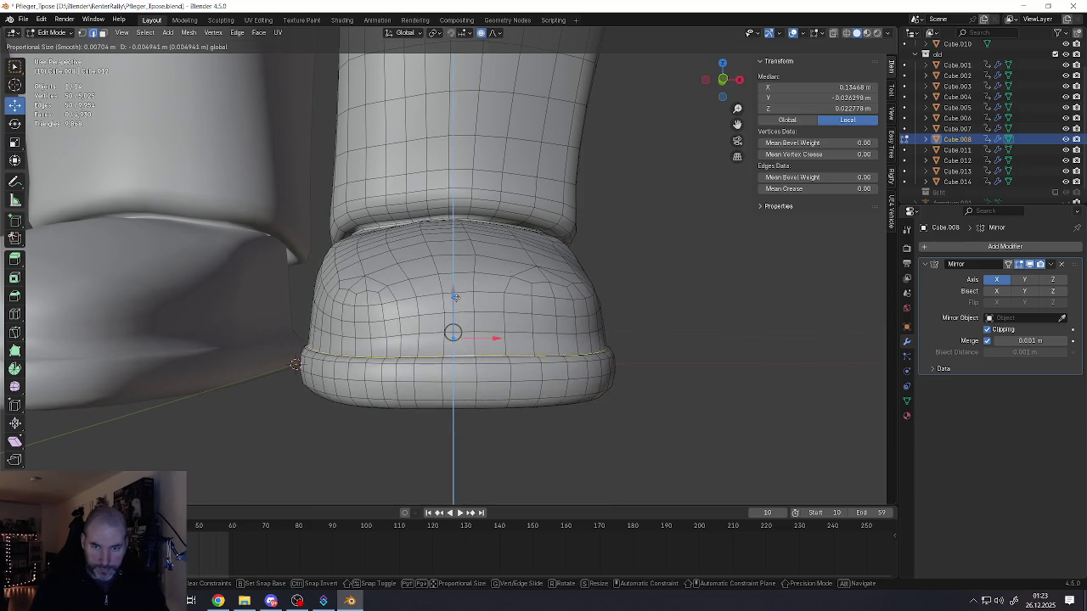
pyautogui.click(455, 297)
# - Mark the lowered boot loop as sharp
pyautogui.hotkey('ctrl', 'e')
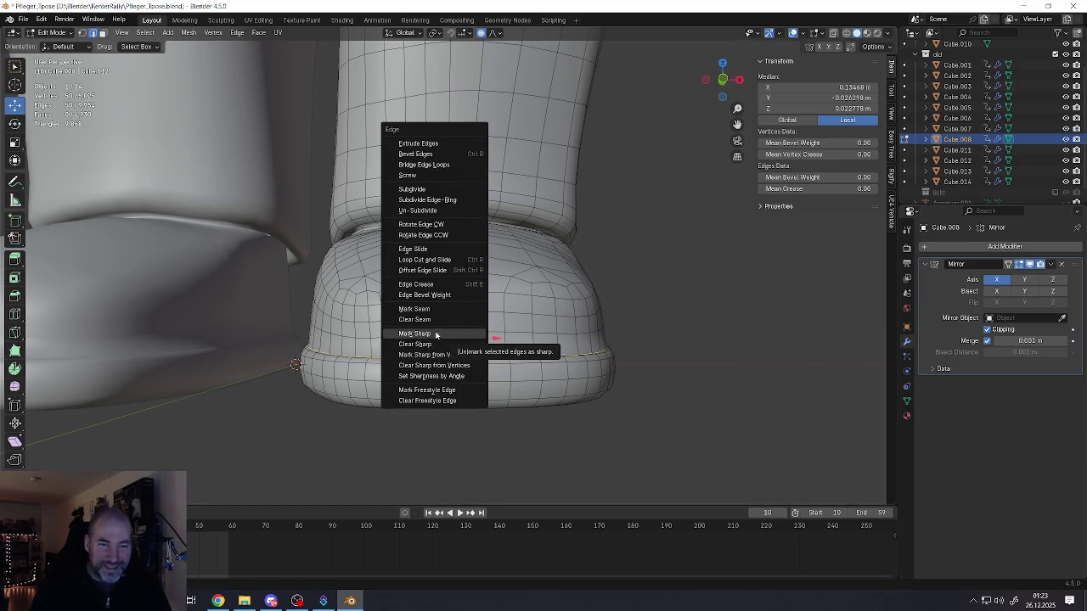
pyautogui.click(432, 333)
pyautogui.moveTo(475, 351); pyautogui.dragTo(524, 360, button='middle')
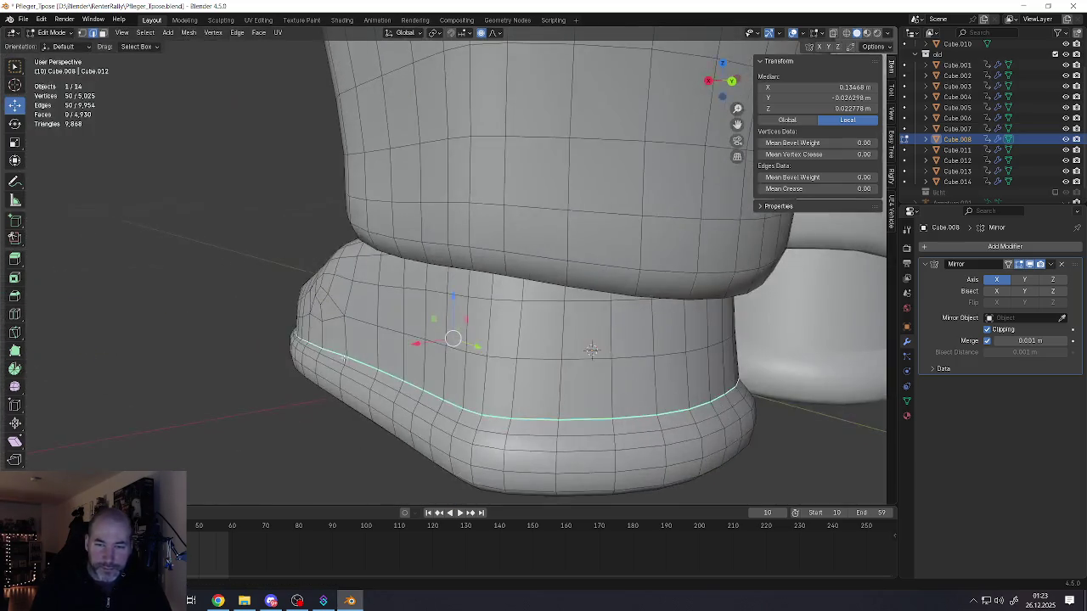
# - Slide the sole-line loop down and flatten it vertically with S Z, twice
pyautogui.press('g')
pyautogui.press('g')
pyautogui.press('s')
pyautogui.press('z')
pyautogui.click(526, 344)
pyautogui.moveTo(527, 344); pyautogui.dragTo(496, 346, button='middle')
pyautogui.click(498, 353)
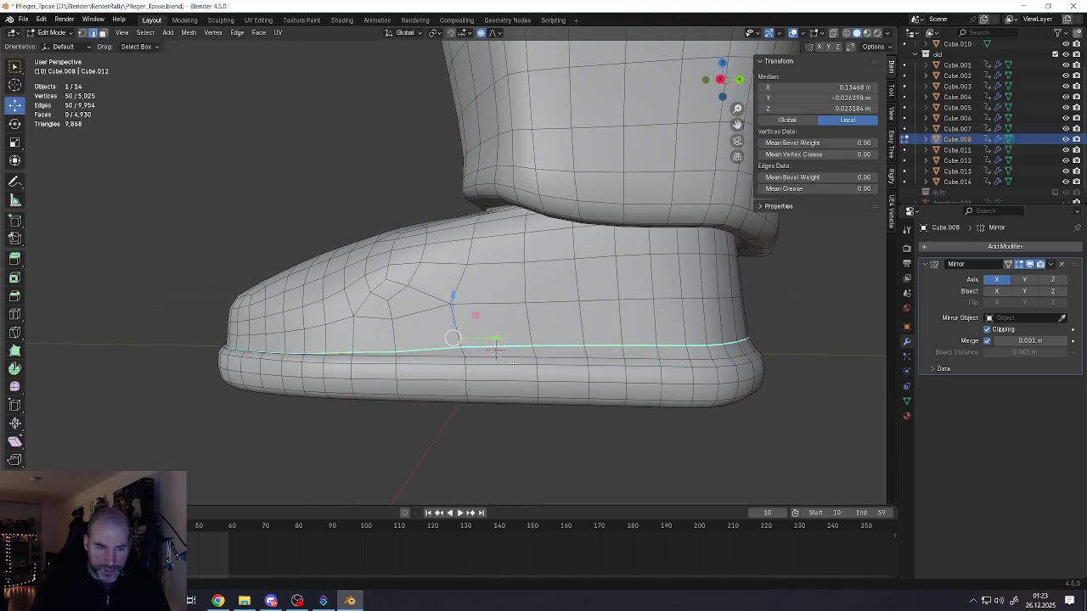
pyautogui.press('g')
pyautogui.press('g')
pyautogui.click(496, 350)
pyautogui.moveTo(496, 350)
pyautogui.mouseDown(button='middle')
pyautogui.moveTo(484, 364)
pyautogui.moveTo(492, 358)
pyautogui.mouseUp(button='middle')
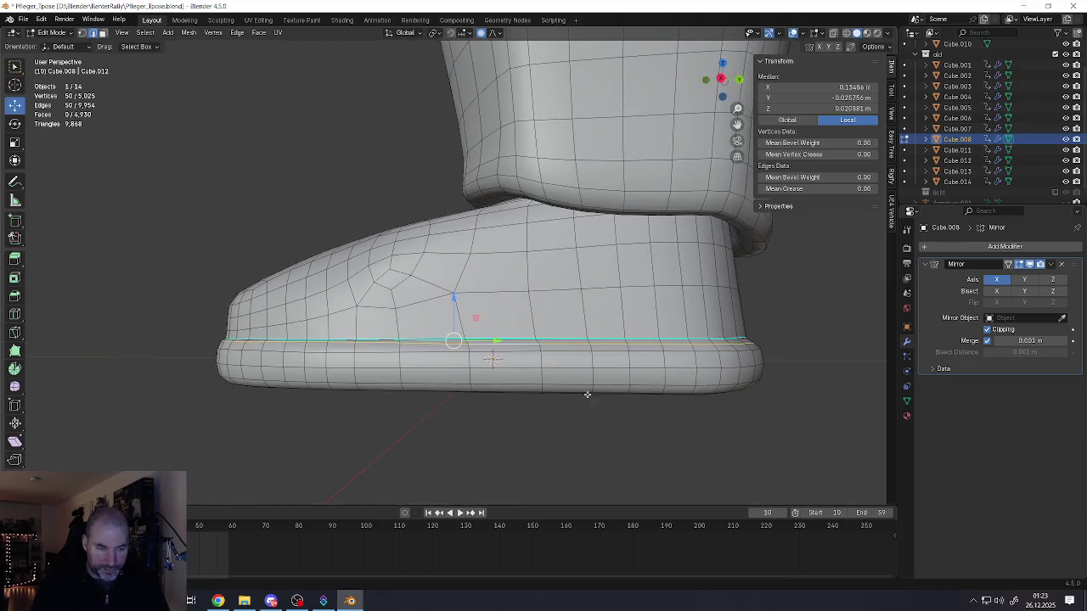
pyautogui.press('s')
pyautogui.press('z')
pyautogui.click(536, 350)
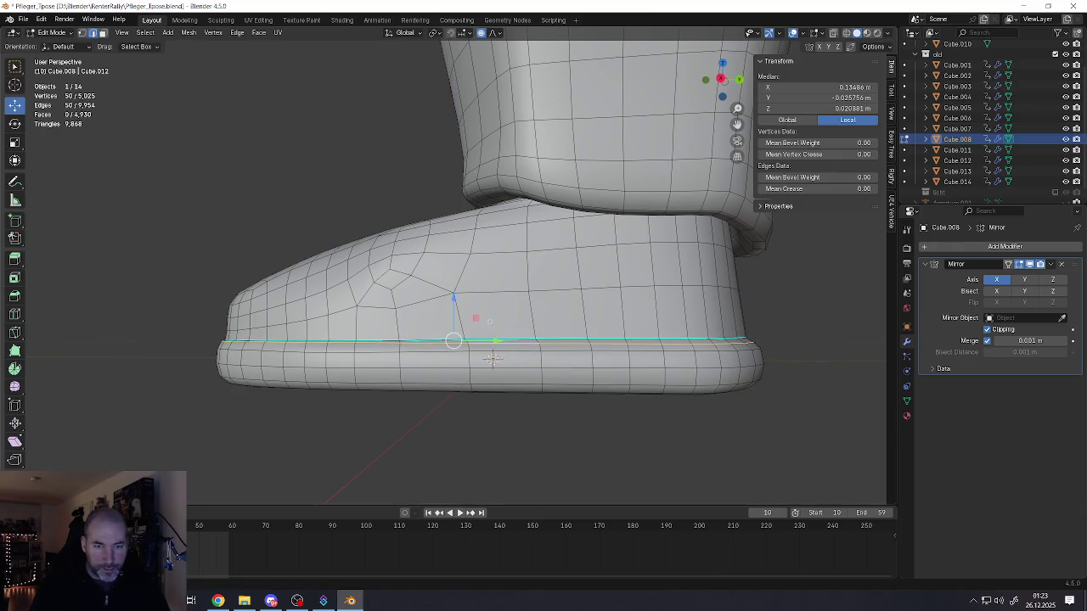
# - Lower the sole's top loop slightly, mark it sharp, and select the sole's lower loop
pyautogui.moveTo(454, 303)
pyautogui.mouseDown()
pyautogui.moveTo(490, 314)
pyautogui.moveTo(528, 349)
pyautogui.mouseUp()
pyautogui.press('g')
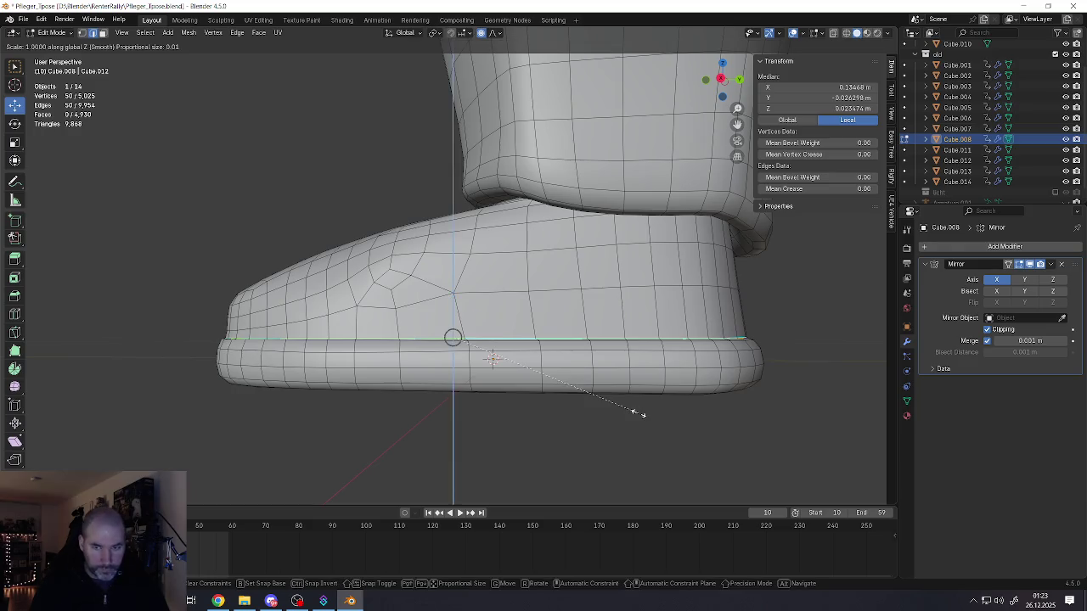
pyautogui.press('Escape')
pyautogui.moveTo(566, 344); pyautogui.dragTo(566, 363)
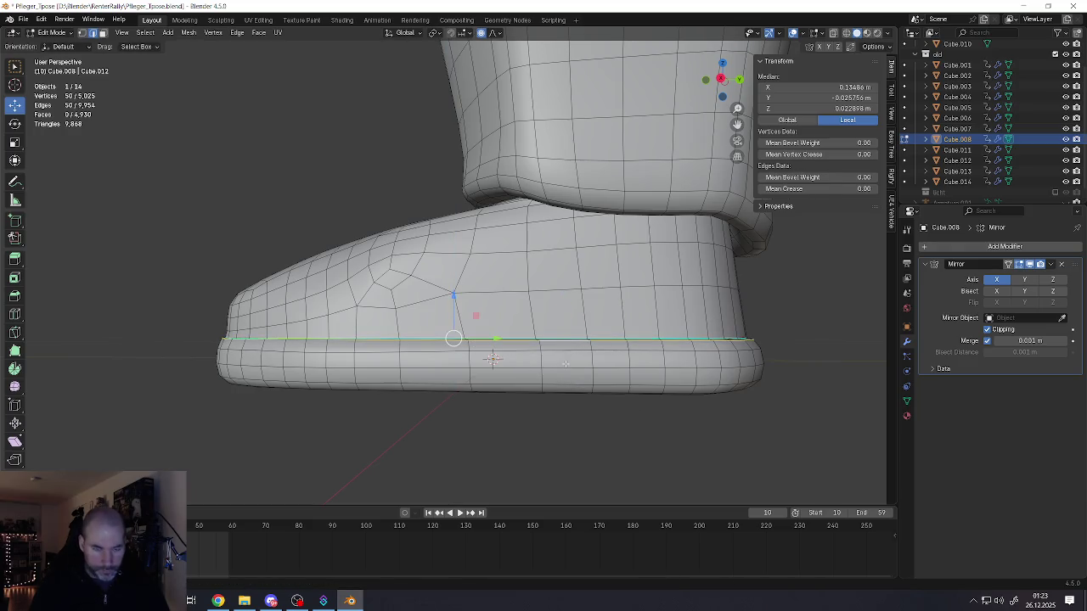
pyautogui.hotkey('ctrl', 'e')
pyautogui.click(538, 365)
pyautogui.keyDown('alt'); pyautogui.click(566, 391); pyautogui.keyUp('alt')
pyautogui.moveTo(566, 391)
pyautogui.mouseDown(button='middle')
pyautogui.moveTo(563, 362)
pyautogui.moveTo(573, 373)
pyautogui.mouseUp(button='middle')
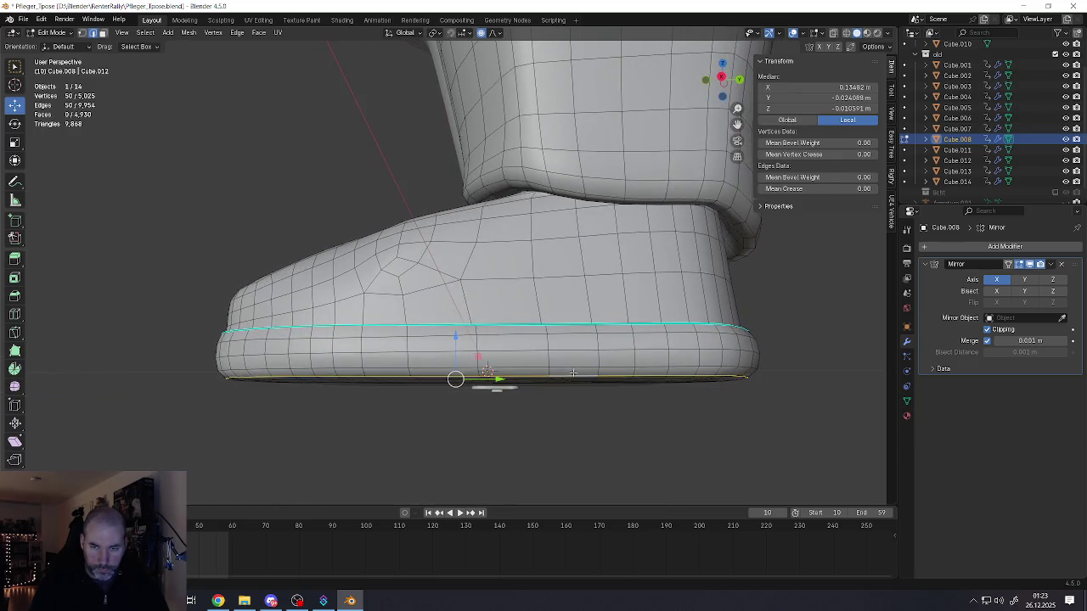
# - Slightly enlarge the bottom sole loop and mark it sharp
pyautogui.press('s')
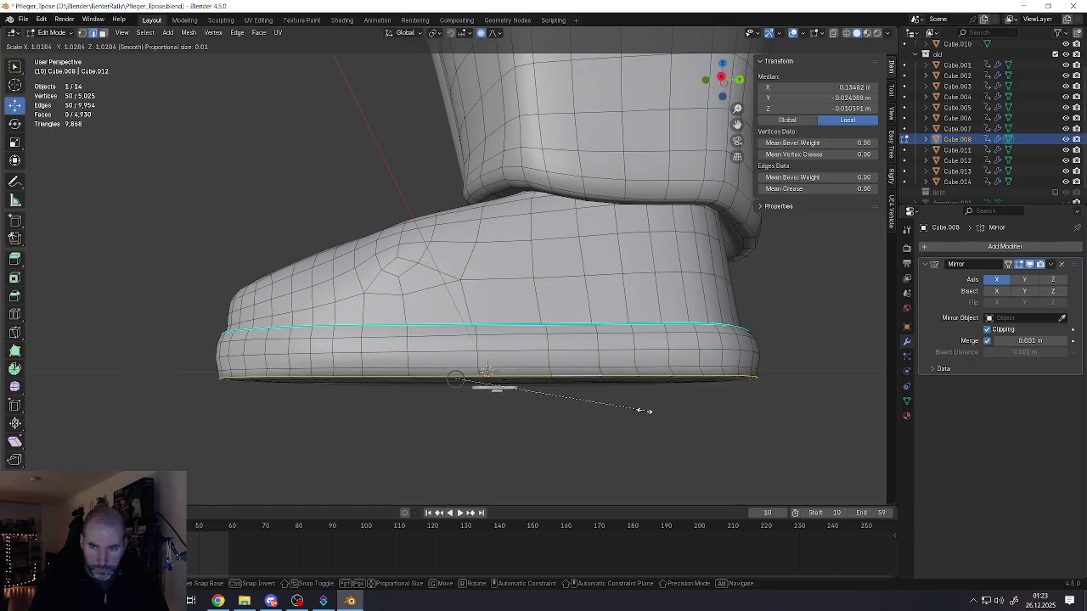
pyautogui.click(644, 411)
pyautogui.hotkey('ctrl', 'e')
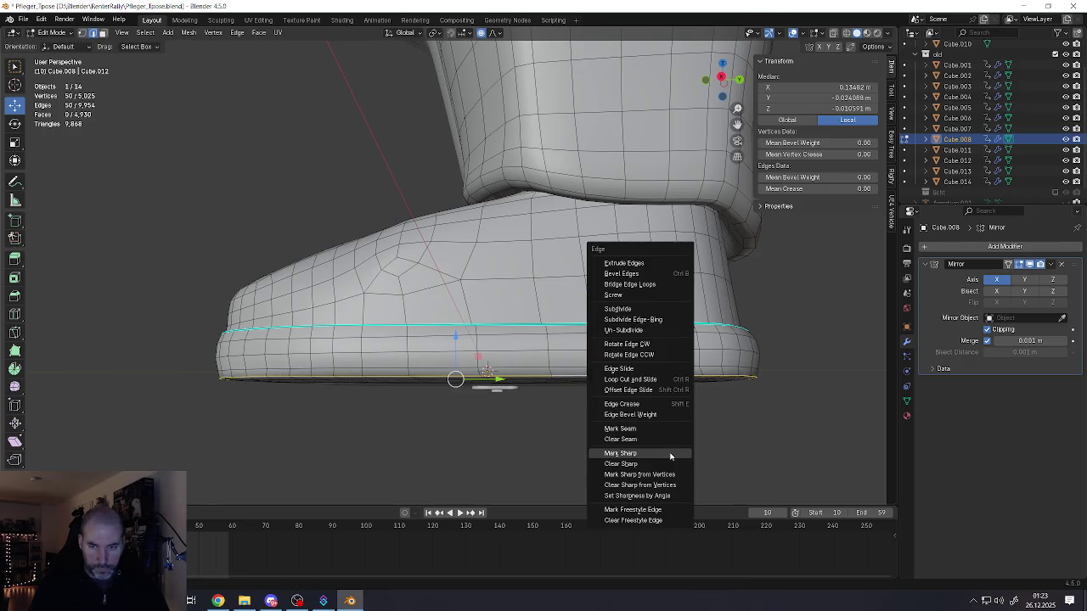
pyautogui.click(643, 454)
pyautogui.moveTo(644, 454)
pyautogui.mouseDown(button='middle')
pyautogui.moveTo(593, 360)
pyautogui.moveTo(469, 363)
pyautogui.mouseUp(button='middle')
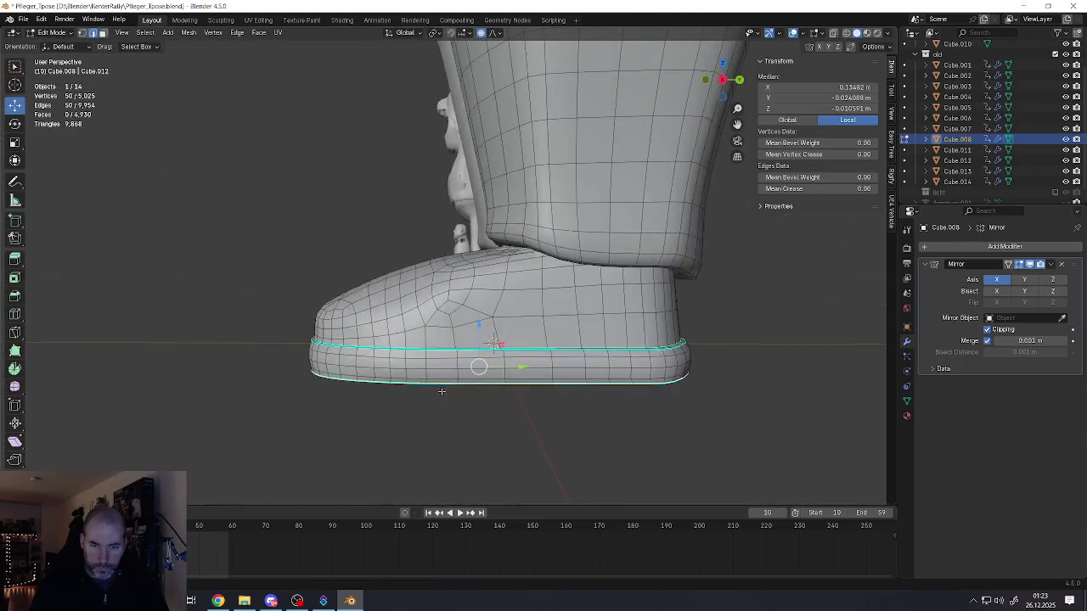
pyautogui.moveTo(469, 363)
pyautogui.mouseDown(button='middle')
pyautogui.moveTo(440, 380)
pyautogui.moveTo(502, 373)
pyautogui.moveTo(372, 387)
pyautogui.moveTo(480, 374)
pyautogui.moveTo(502, 306)
pyautogui.moveTo(491, 284)
pyautogui.mouseUp(button='middle')
# - Check the boot in Object Mode, then return to editing its mesh
pyautogui.press('Tab')
pyautogui.scroll(-3, 476, 378)
pyautogui.scroll(2, 473, 392)
pyautogui.press('Tab')
pyautogui.scroll(3, 480, 374)
# - In face mode, select a two-row strip of faces across the top of the boot
pyautogui.press('3')
pyautogui.click(507, 288)
pyautogui.keyDown('shift'); pyautogui.click(539, 274); pyautogui.keyUp('shift')
pyautogui.keyDown('shift'); pyautogui.click(548, 283); pyautogui.keyUp('shift')
pyautogui.keyDown('shift'); pyautogui.click(552, 301); pyautogui.keyUp('shift')
pyautogui.keyDown('ctrl'); pyautogui.click(402, 315); pyautogui.keyUp('ctrl')
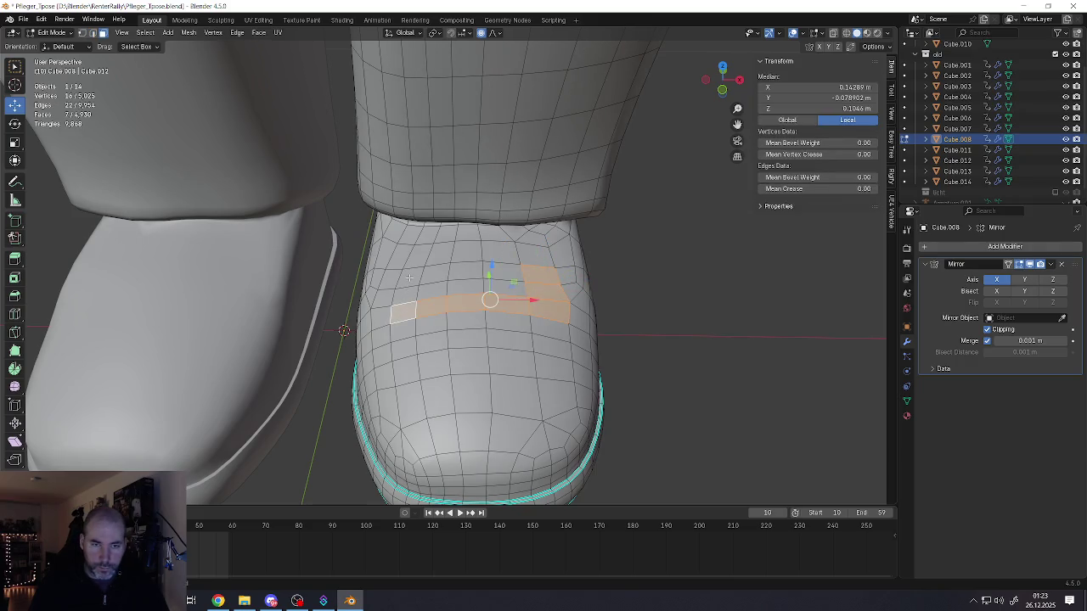
pyautogui.keyDown('ctrl'); pyautogui.click(501, 276); pyautogui.keyUp('ctrl')
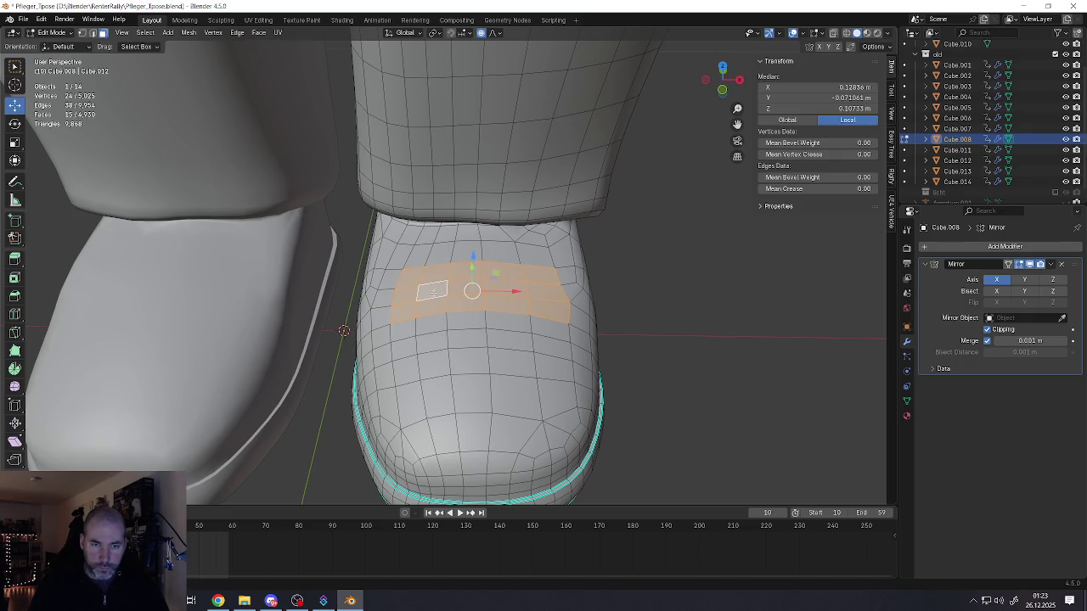
# - Extend the face strip down both sides of the toe
pyautogui.moveTo(434, 291); pyautogui.dragTo(378, 321, button='middle')
pyautogui.keyDown('ctrl'); pyautogui.click(378, 321); pyautogui.keyUp('ctrl')
pyautogui.keyDown('ctrl'); pyautogui.click(393, 338); pyautogui.keyUp('ctrl')
pyautogui.keyDown('ctrl'); pyautogui.click(411, 361); pyautogui.keyUp('ctrl')
pyautogui.keyDown('ctrl'); pyautogui.click(383, 365); pyautogui.keyUp('ctrl')
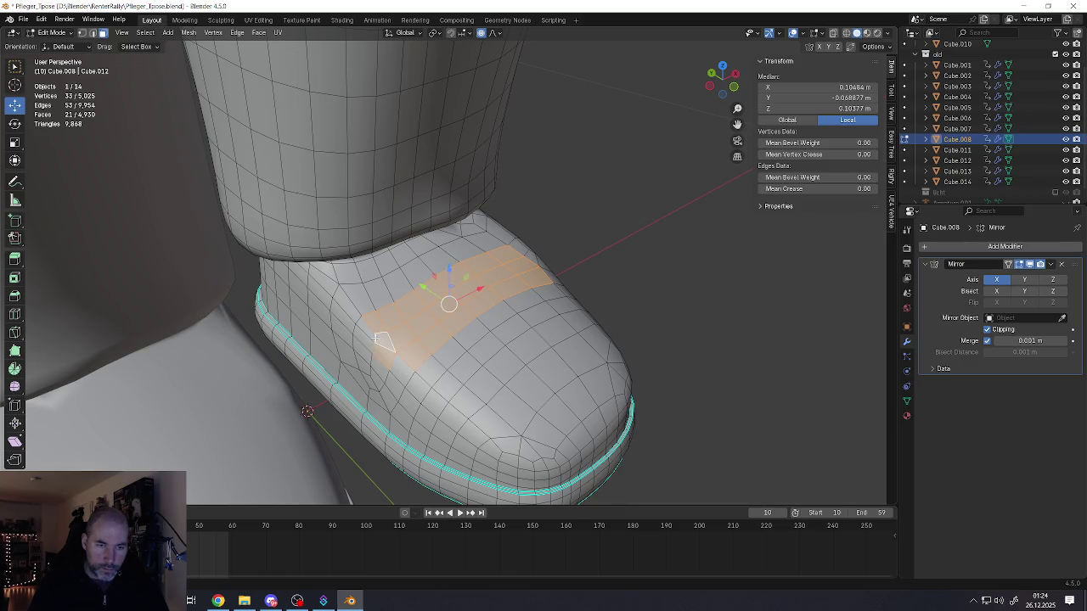
pyautogui.keyDown('ctrl'); pyautogui.click(363, 336); pyautogui.keyUp('ctrl')
pyautogui.keyDown('ctrl'); pyautogui.click(401, 371); pyautogui.keyUp('ctrl')
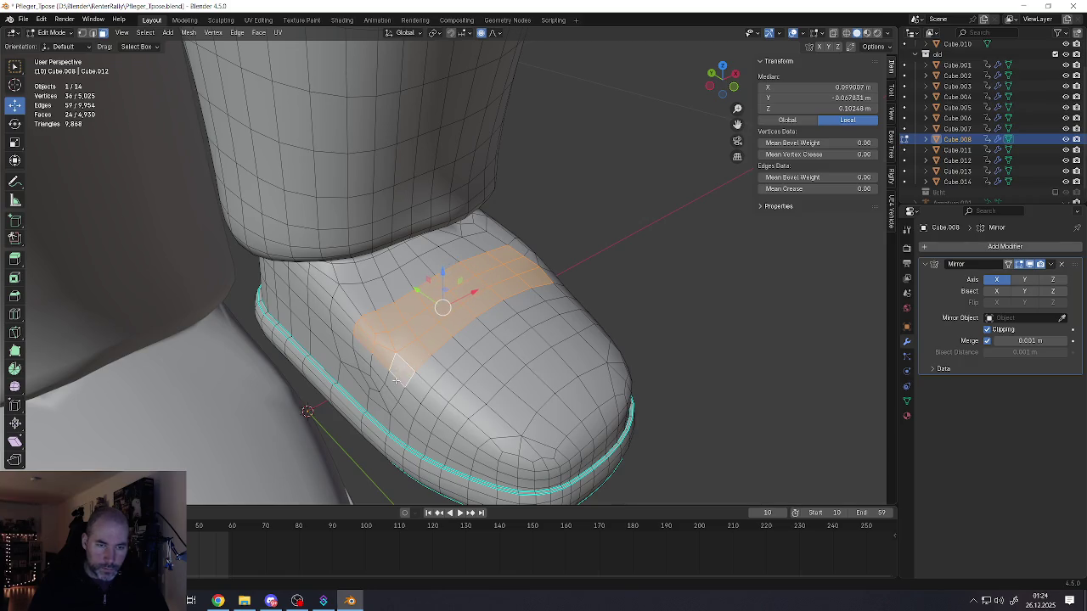
pyautogui.moveTo(396, 381); pyautogui.dragTo(377, 338, button='middle')
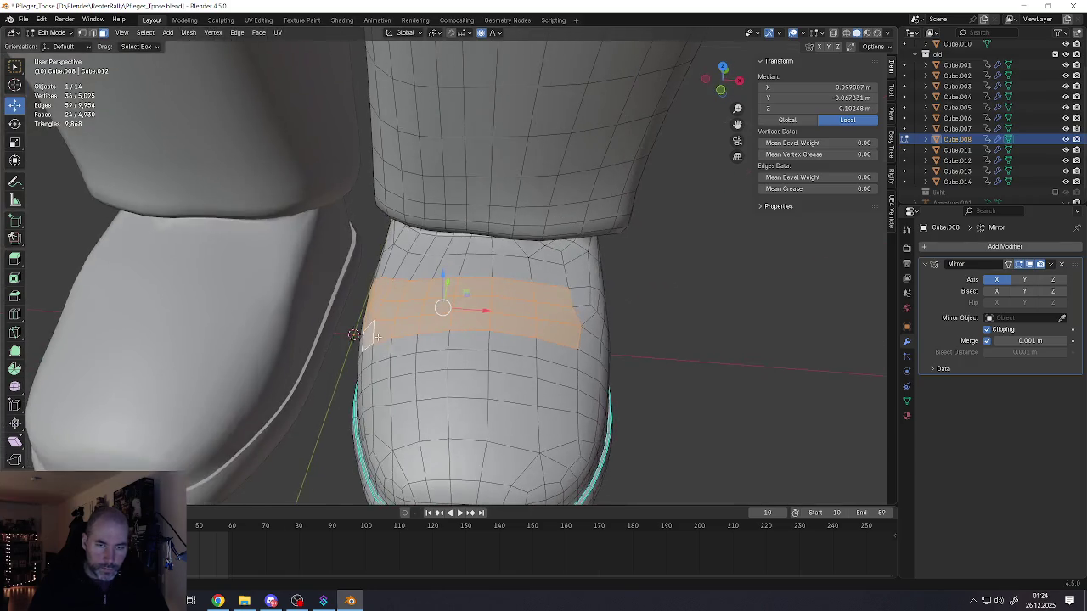
# - Extrude the face strip along its normals into a strap and raise it slightly
pyautogui.press('e')
pyautogui.click(504, 334)
pyautogui.moveTo(504, 334); pyautogui.dragTo(485, 284, button='middle')
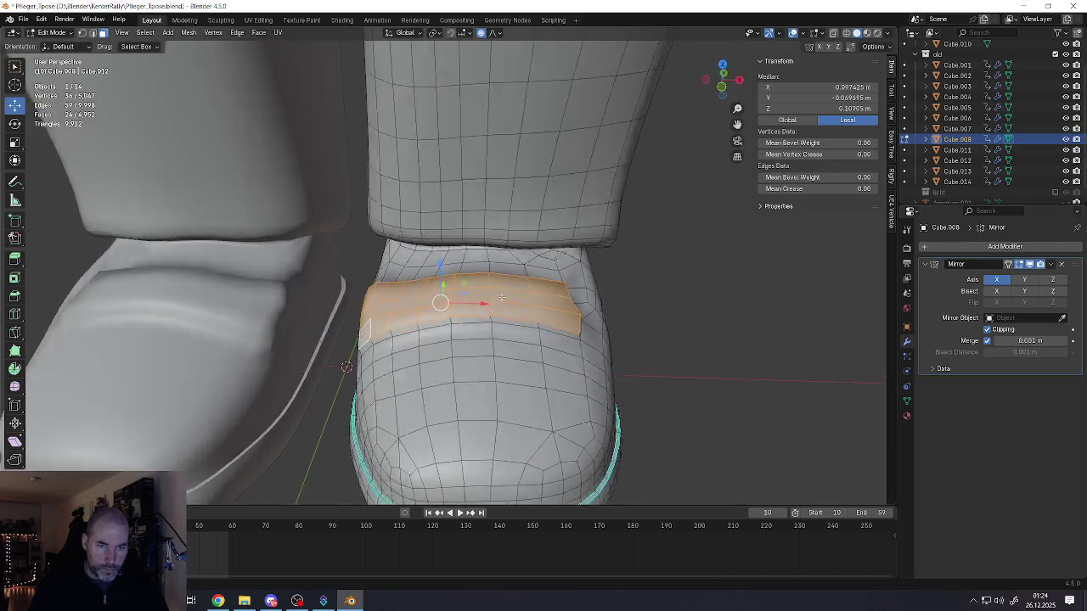
pyautogui.moveTo(441, 265); pyautogui.dragTo(446, 265)
pyautogui.moveTo(446, 265); pyautogui.dragTo(416, 331, button='middle')
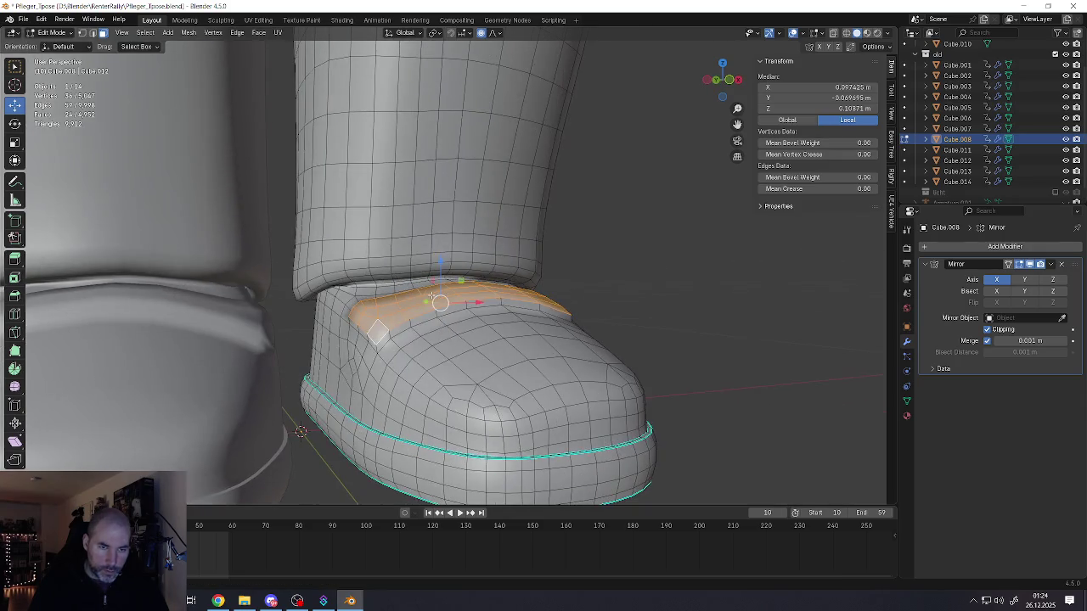
pyautogui.scroll(3, 408, 345)
# - Shift two edges at the strap's side along X with soft falloff
pyautogui.press('2')
pyautogui.click(401, 333)
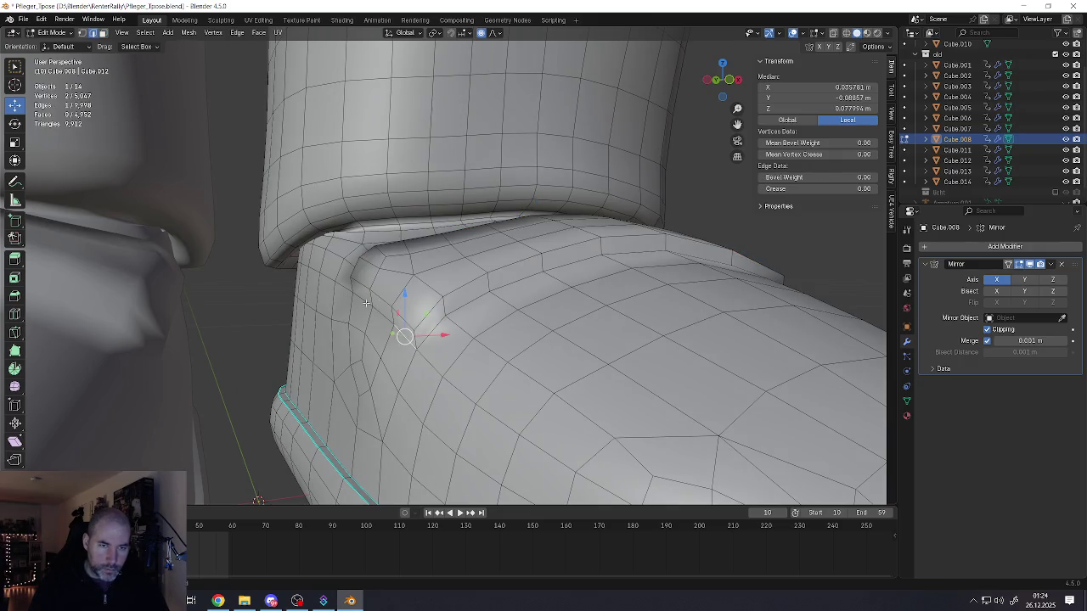
pyautogui.keyDown('shift'); pyautogui.click(366, 303); pyautogui.keyUp('shift')
pyautogui.moveTo(366, 303); pyautogui.dragTo(366, 306, button='middle')
pyautogui.press('g')
pyautogui.press('x')
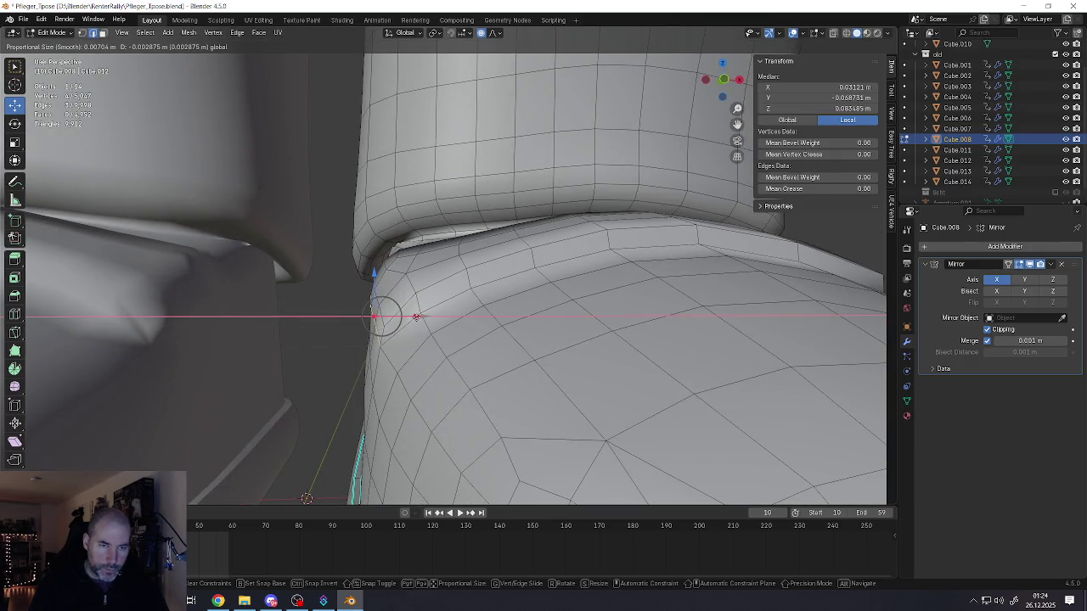
pyautogui.click(416, 317)
pyautogui.moveTo(416, 316)
pyautogui.mouseDown(button='middle')
pyautogui.moveTo(457, 327)
pyautogui.moveTo(397, 320)
pyautogui.moveTo(475, 314)
pyautogui.moveTo(532, 341)
pyautogui.mouseUp(button='middle')
# - Mark the strap's outline edge loops sharp
pyautogui.keyDown('alt'); pyautogui.keyDown('shift'); pyautogui.click(438, 325); pyautogui.keyUp('shift'); pyautogui.keyUp('alt')
pyautogui.keyDown('alt'); pyautogui.keyDown('shift'); pyautogui.click(415, 288); pyautogui.keyUp('shift'); pyautogui.keyUp('alt')
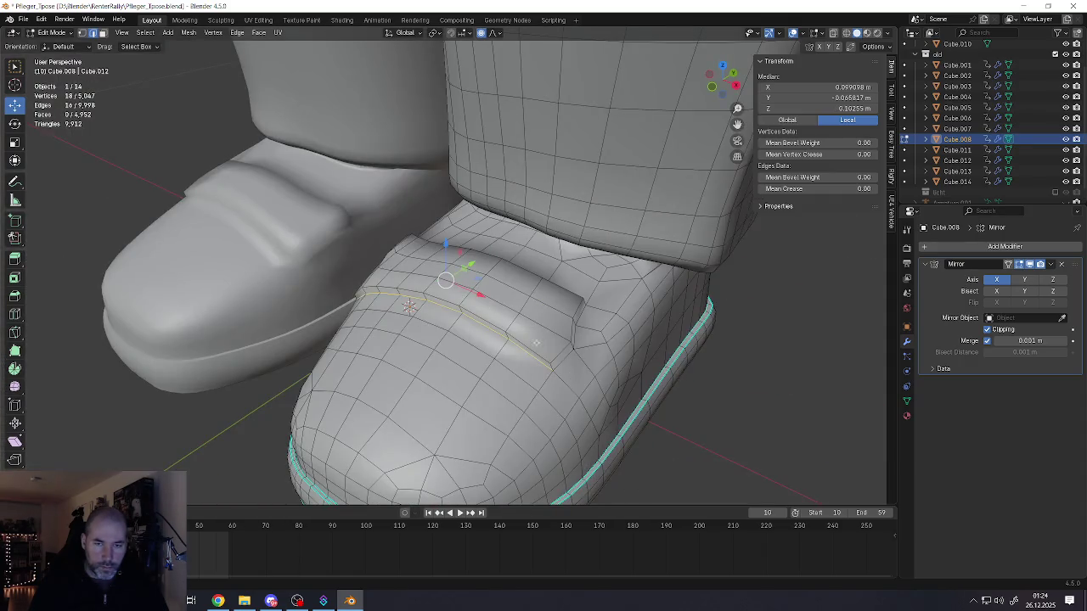
pyautogui.keyDown('shift'); pyautogui.click(560, 363); pyautogui.keyUp('shift')
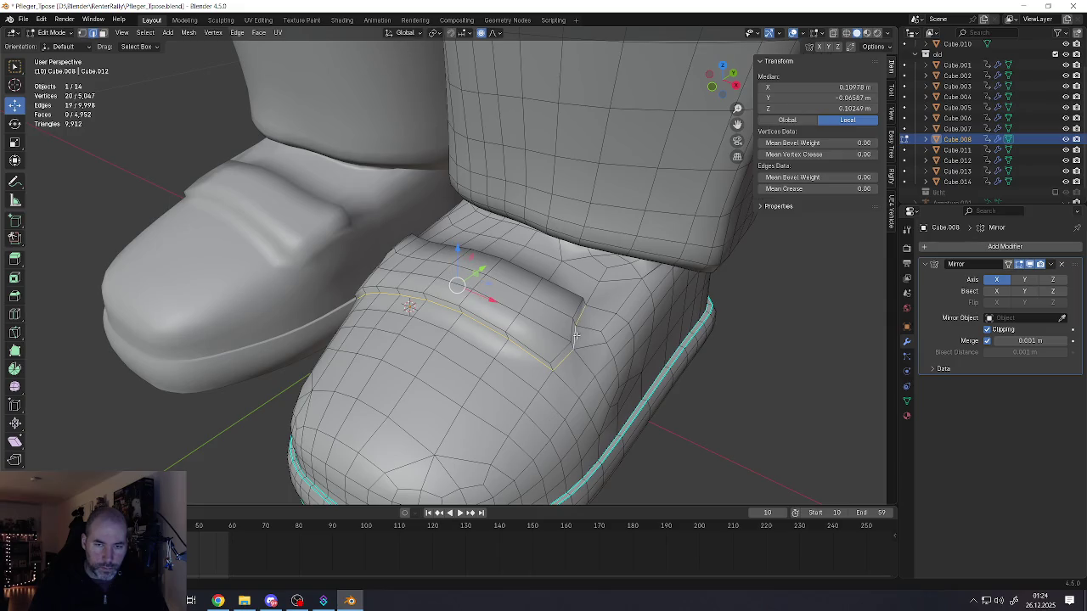
pyautogui.hotkey('ctrl', 'e')
pyautogui.click(567, 330)
# - Select the strap's lower and upper edge loops to mark them sharp as well
pyautogui.scroll(3, 567, 329)
pyautogui.keyDown('alt'); pyautogui.click(515, 352); pyautogui.keyUp('alt')
pyautogui.keyDown('shift'); pyautogui.click(570, 329); pyautogui.keyUp('shift')
pyautogui.keyDown('alt'); pyautogui.keyDown('shift'); pyautogui.click(576, 287); pyautogui.keyUp('shift'); pyautogui.keyUp('alt')
pyautogui.moveTo(576, 287)
pyautogui.mouseDown(button='middle')
pyautogui.moveTo(459, 279)
pyautogui.moveTo(476, 297)
pyautogui.mouseUp(button='middle')
pyautogui.hotkey('ctrl', 'e')
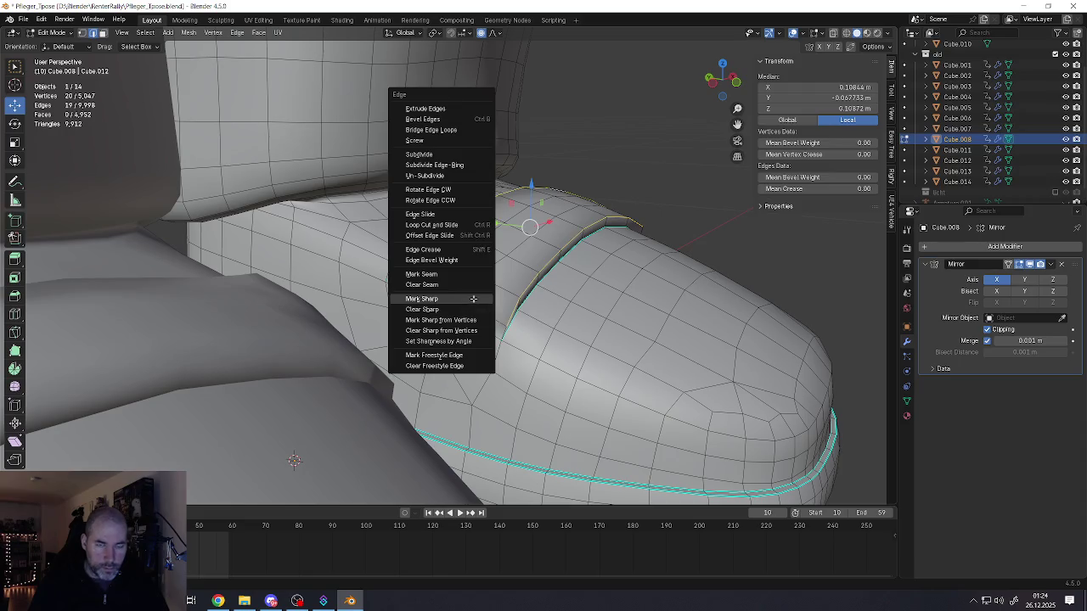
# - Mark the strap's outline edges sharp and nudge a neighbouring edge slightly lower
pyautogui.click(473, 298)
pyautogui.scroll(2, 488, 297)
pyautogui.click(502, 282)
pyautogui.keyDown('alt'); pyautogui.click(389, 250); pyautogui.keyUp('alt')
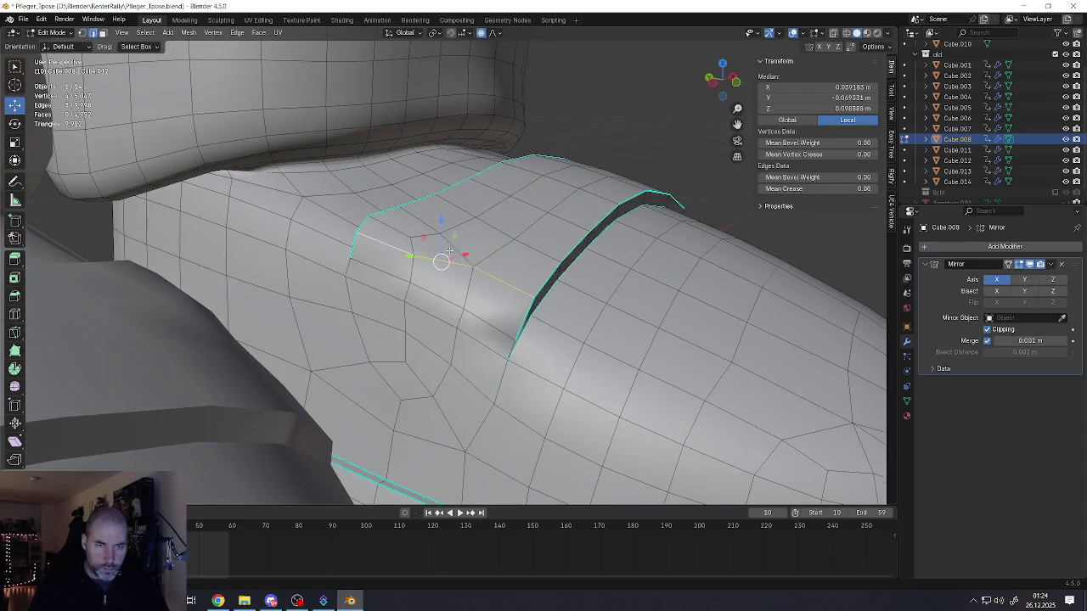
pyautogui.moveTo(390, 251); pyautogui.dragTo(380, 215, button='middle')
pyautogui.press('g')
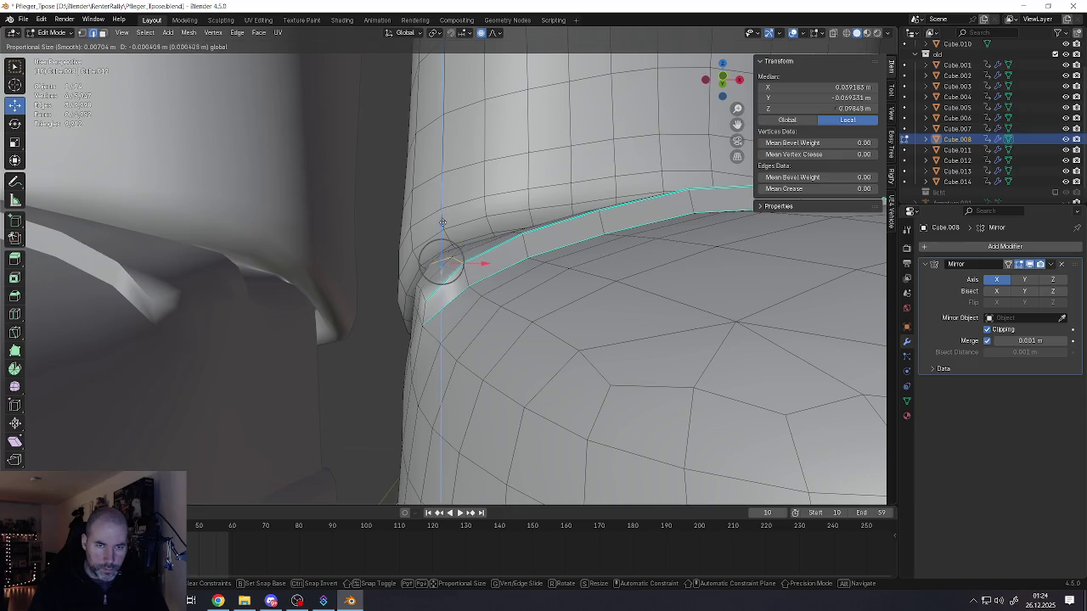
pyautogui.click(438, 222)
pyautogui.scroll(-3, 475, 255)
pyautogui.moveTo(476, 254)
pyautogui.mouseDown(button='middle')
pyautogui.moveTo(513, 275)
pyautogui.moveTo(475, 255)
pyautogui.mouseUp(button='middle')
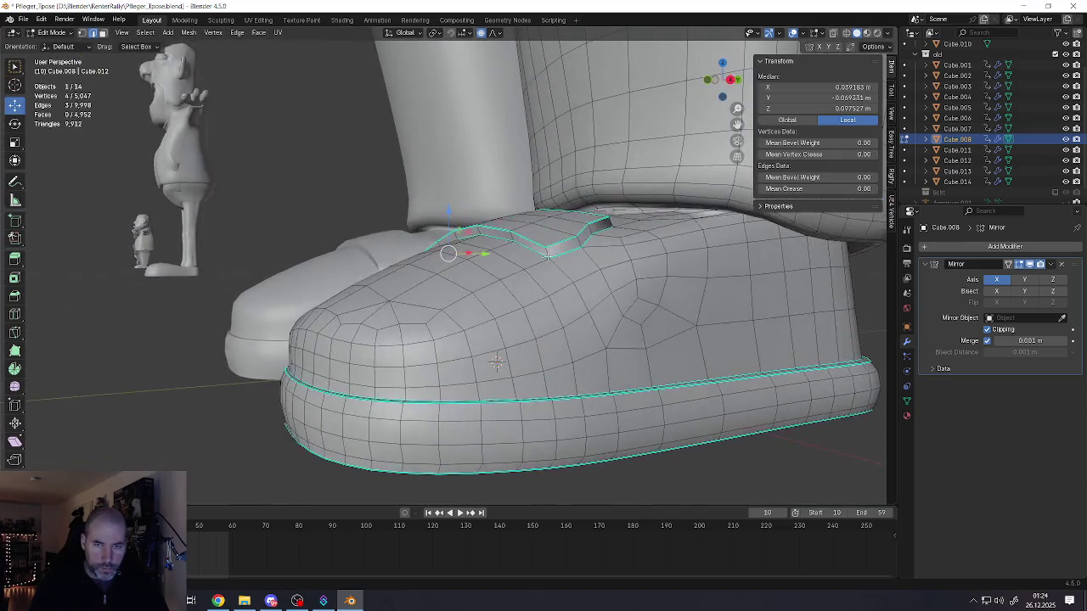
# - Bevel the strap's two corner edges with 2 segments to chamfer its end
pyautogui.scroll(3, 476, 254)
pyautogui.click(532, 255)
pyautogui.keyDown('shift'); pyautogui.click(636, 213); pyautogui.keyUp('shift')
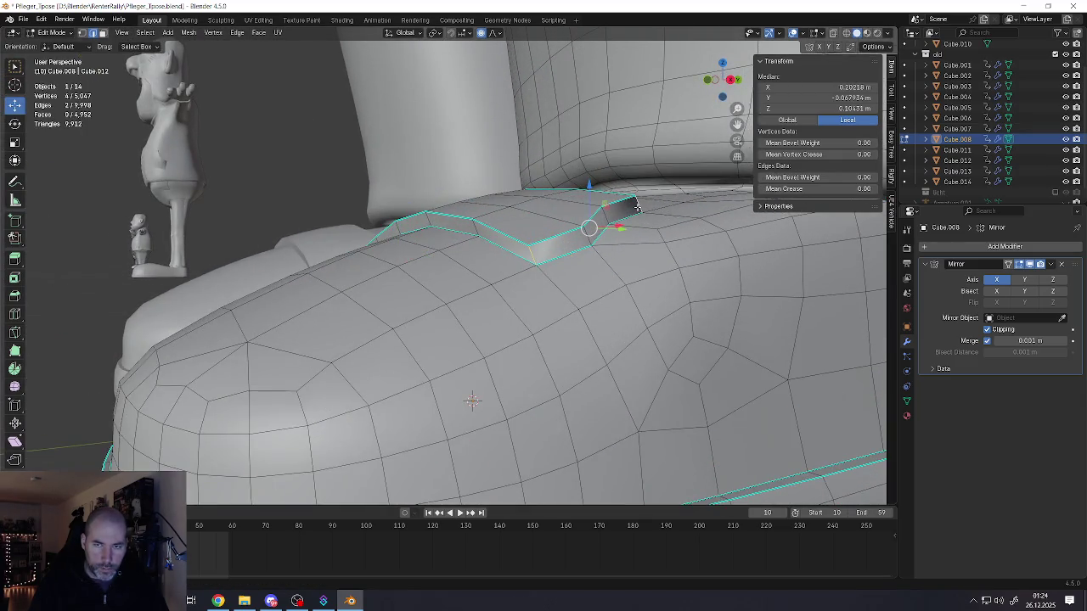
pyautogui.moveTo(636, 213); pyautogui.dragTo(617, 295, button='middle')
pyautogui.hotkey('ctrl', 'b')
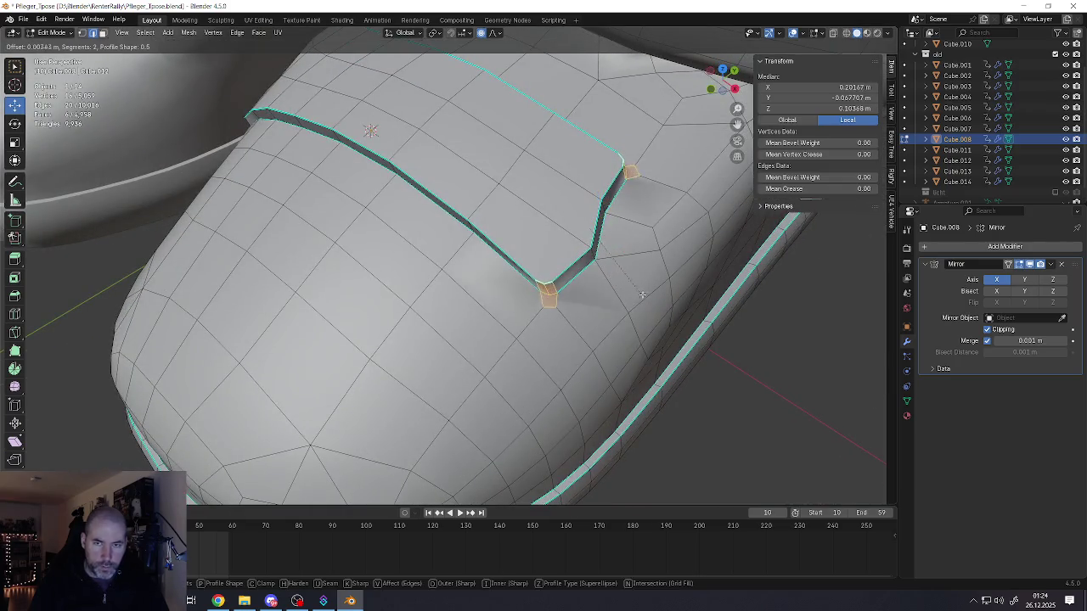
pyautogui.click(670, 301)
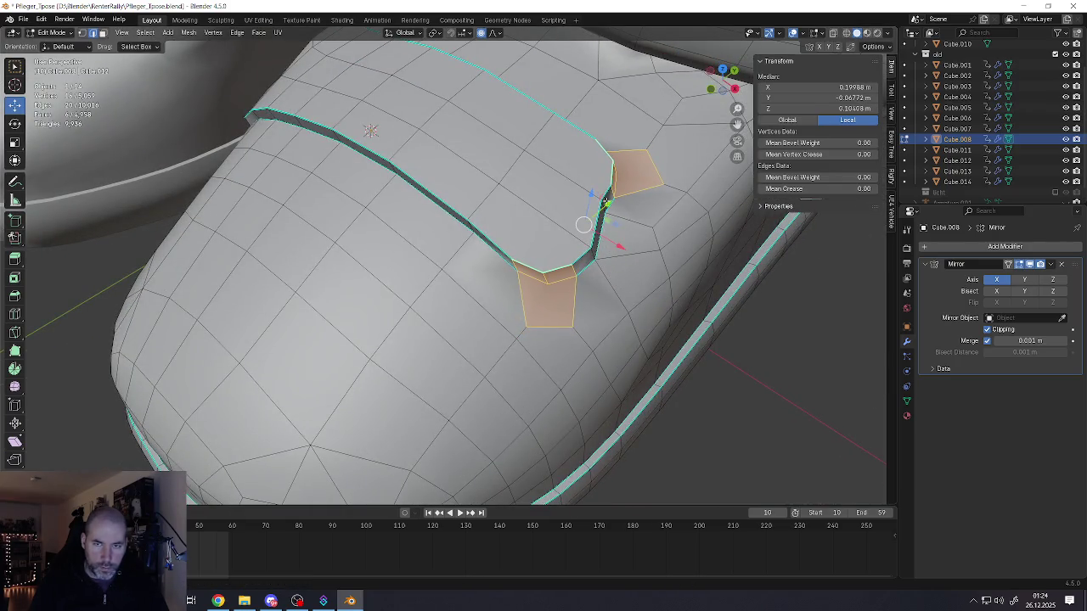
# - Move a strap corner vertex along X, then reposition it to round the end
pyautogui.click(605, 204)
pyautogui.press('g')
pyautogui.press('x')
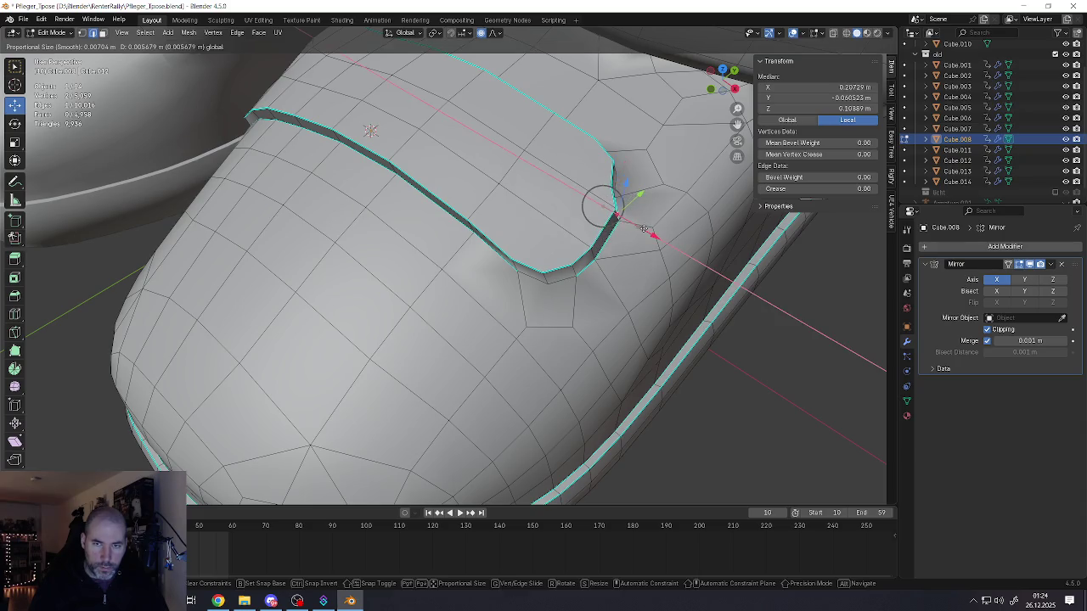
pyautogui.click(645, 229)
pyautogui.moveTo(645, 229)
pyautogui.mouseDown(button='middle')
pyautogui.moveTo(614, 213)
pyautogui.moveTo(606, 246)
pyautogui.mouseUp(button='middle')
pyautogui.press('g')
pyautogui.click(617, 181)
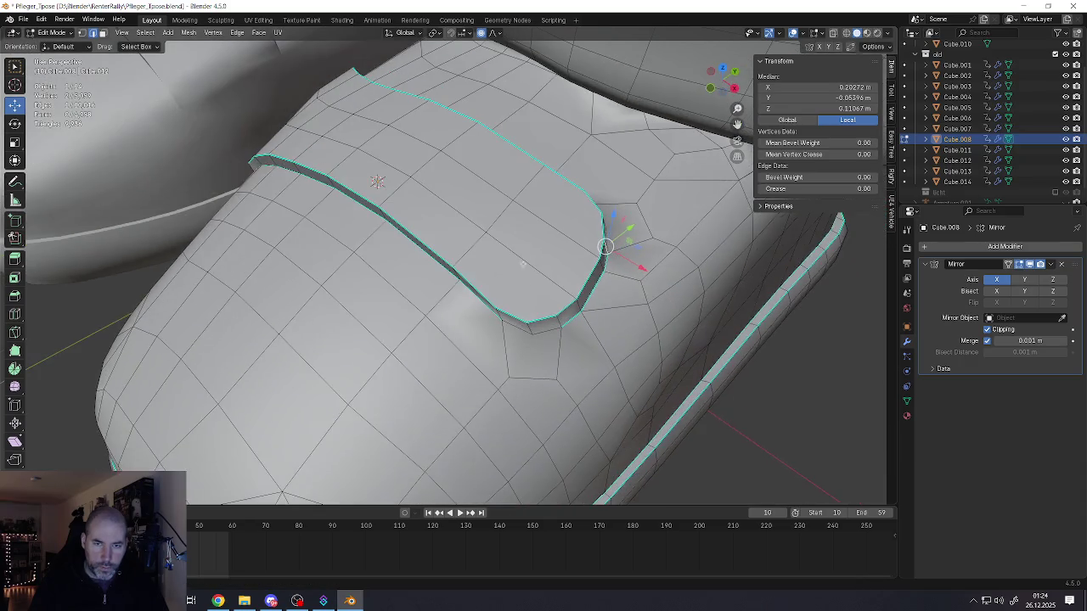
# - Select vertices and an edge along the strap end's lower edge
pyautogui.click(546, 331)
pyautogui.moveTo(546, 331)
pyautogui.mouseDown(button='middle')
pyautogui.moveTo(648, 293)
pyautogui.moveTo(586, 349)
pyautogui.mouseUp(button='middle')
pyautogui.keyDown('shift'); pyautogui.click(647, 294); pyautogui.keyUp('shift')
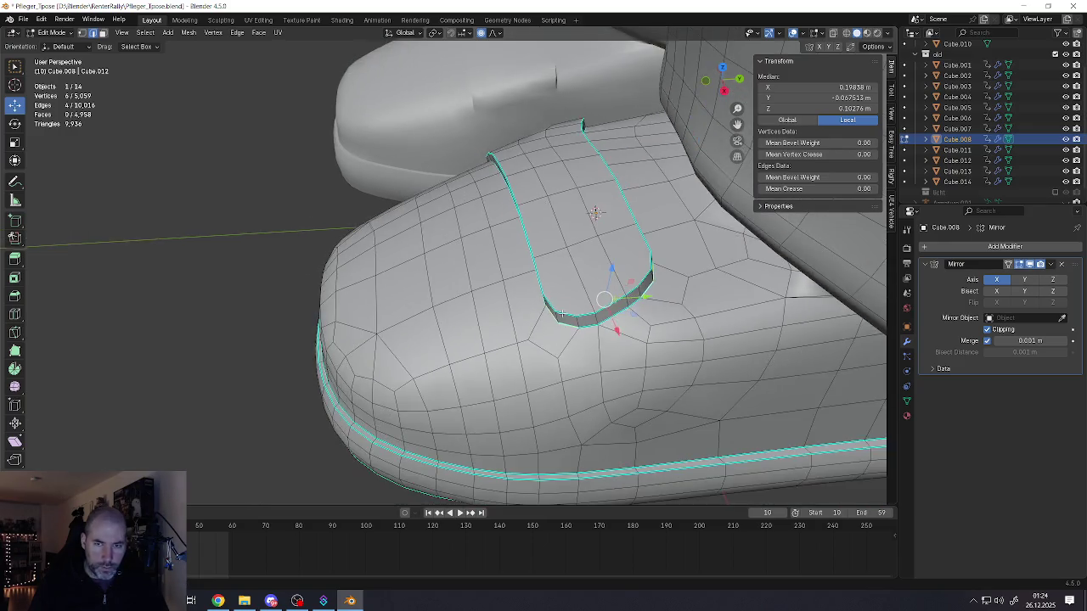
pyautogui.click(581, 376)
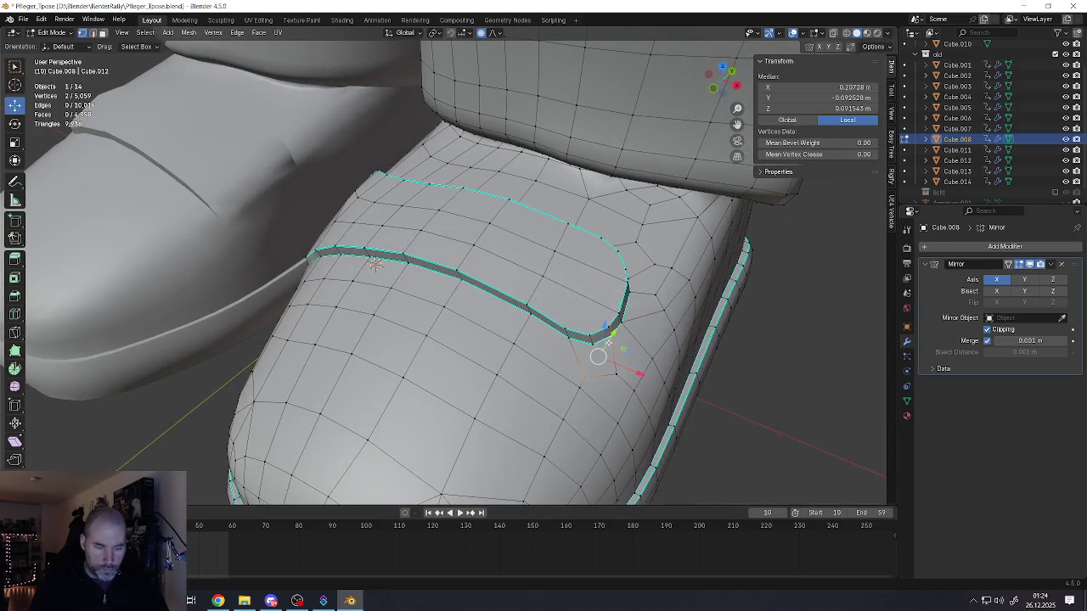
# - Join a vertex pair near the strap end and dissolve the redundant vertices
pyautogui.keyDown('shift'); pyautogui.click(575, 346); pyautogui.keyUp('shift')
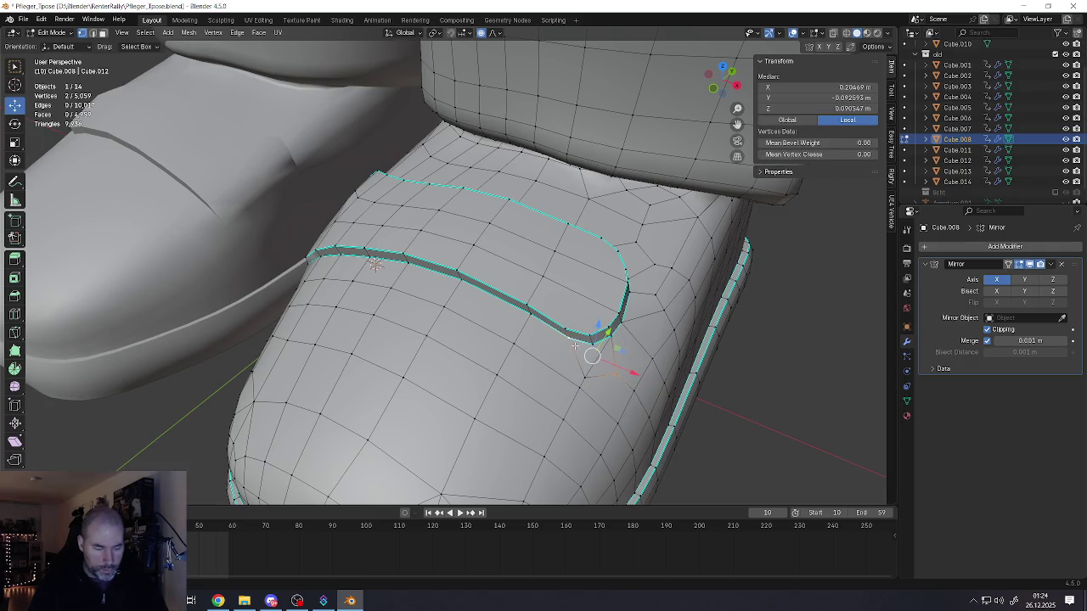
pyautogui.press('j')
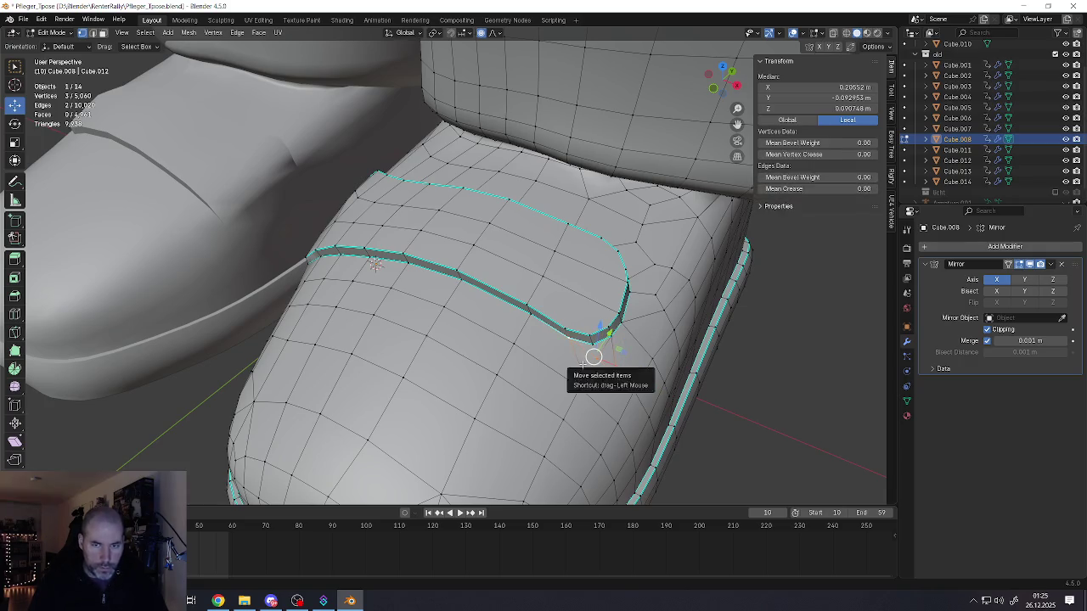
pyautogui.keyDown('shift'); pyautogui.click(590, 364); pyautogui.keyUp('shift')
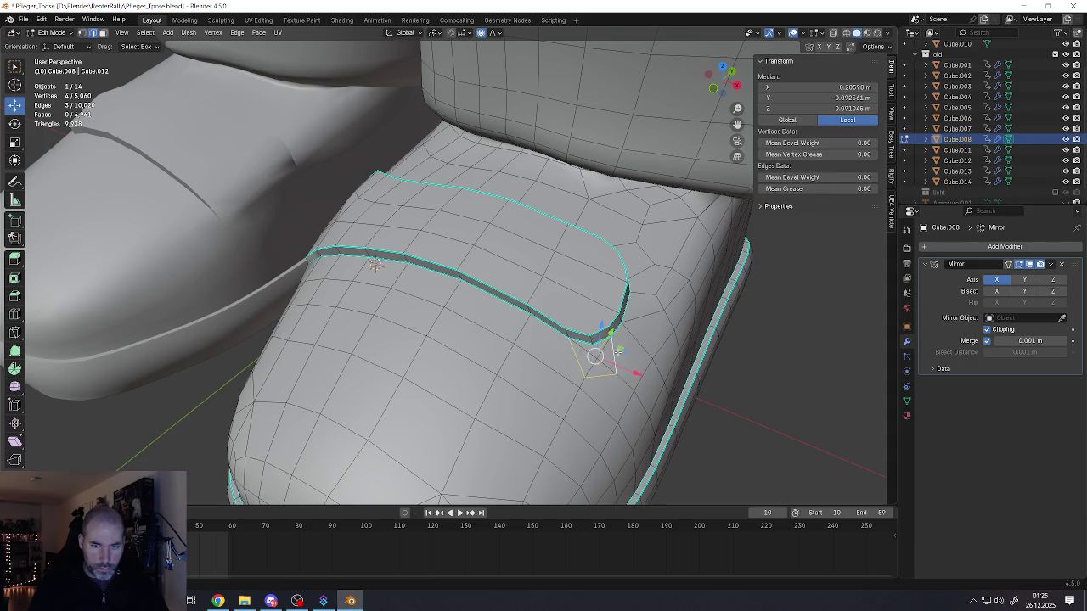
pyautogui.rightClick(617, 349)
pyautogui.click(594, 355)
pyautogui.moveTo(594, 355)
pyautogui.mouseDown(button='middle')
pyautogui.moveTo(560, 340)
pyautogui.moveTo(577, 320)
pyautogui.mouseUp(button='middle')
# - Connect vertex pairs at the groove's end and dissolve the unneeded vertices
pyautogui.keyDown('shift'); pyautogui.click(577, 320); pyautogui.keyUp('shift')
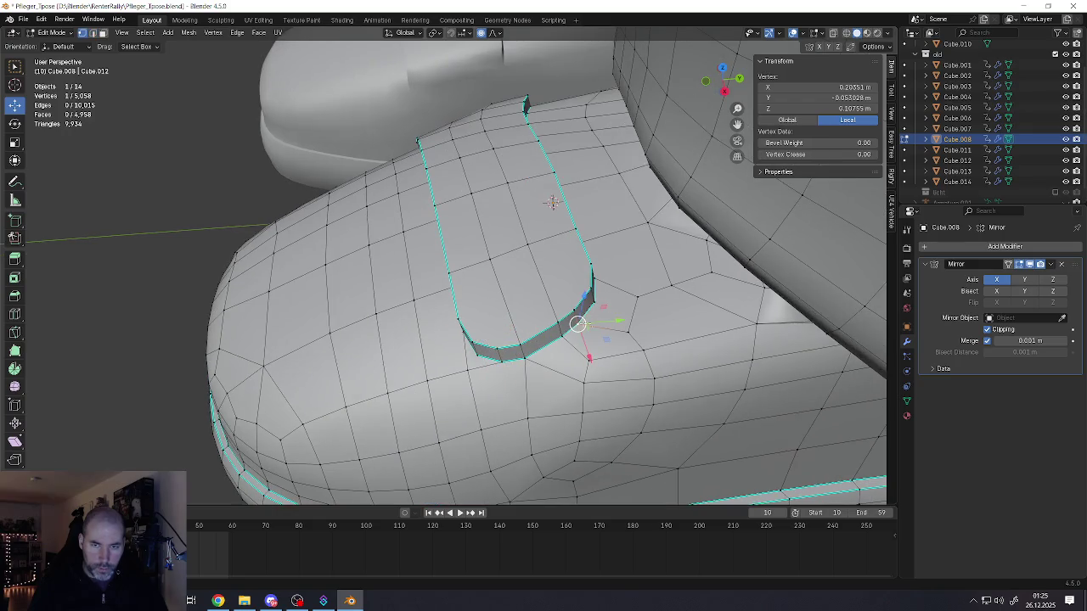
pyautogui.press('j')
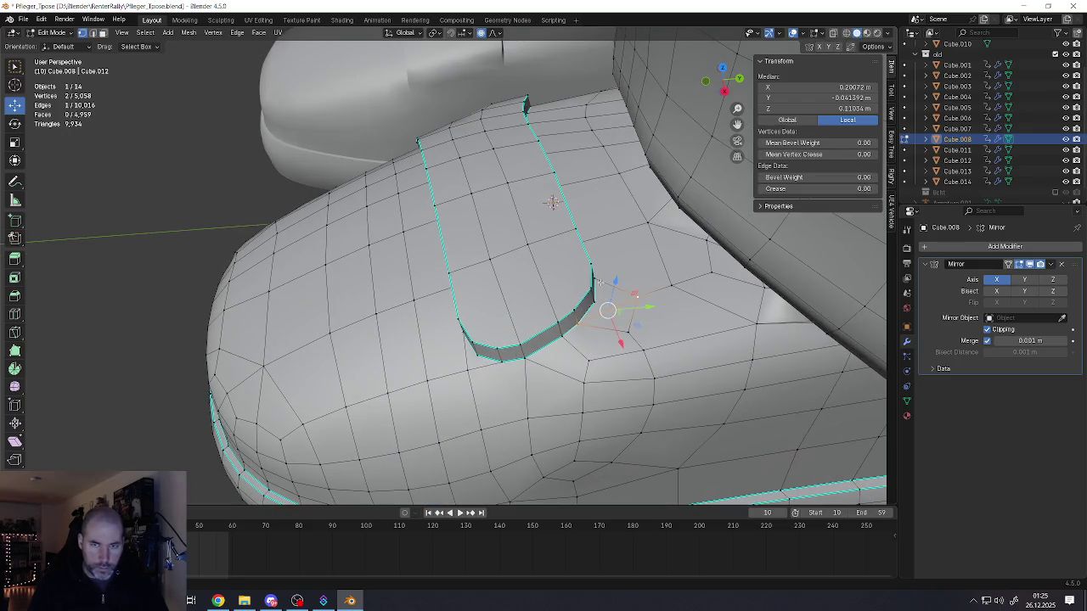
pyautogui.click(600, 282)
pyautogui.moveTo(599, 281); pyautogui.dragTo(585, 304, button='middle')
pyautogui.keyDown('shift'); pyautogui.click(606, 338); pyautogui.keyUp('shift')
pyautogui.press('j')
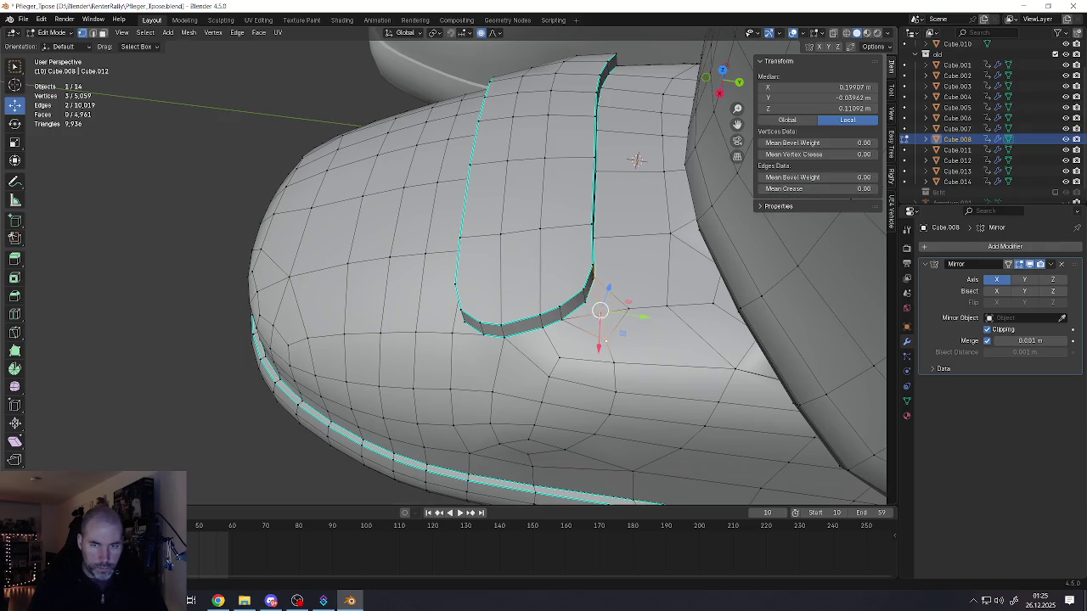
pyautogui.press('x')
pyautogui.click(558, 334)
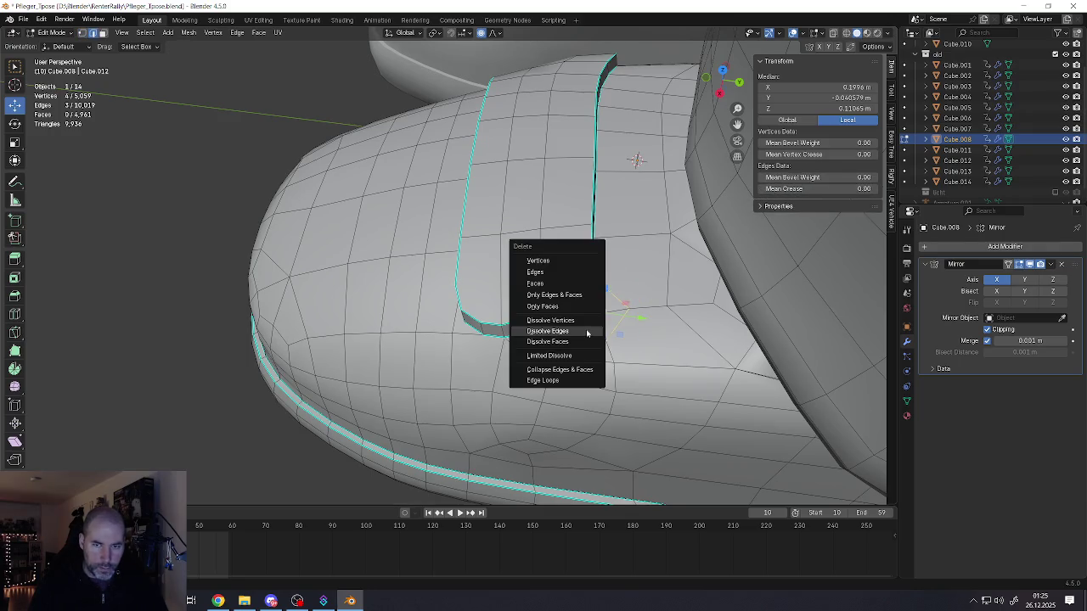
pyautogui.moveTo(637, 160); pyautogui.dragTo(569, 346, button='middle')
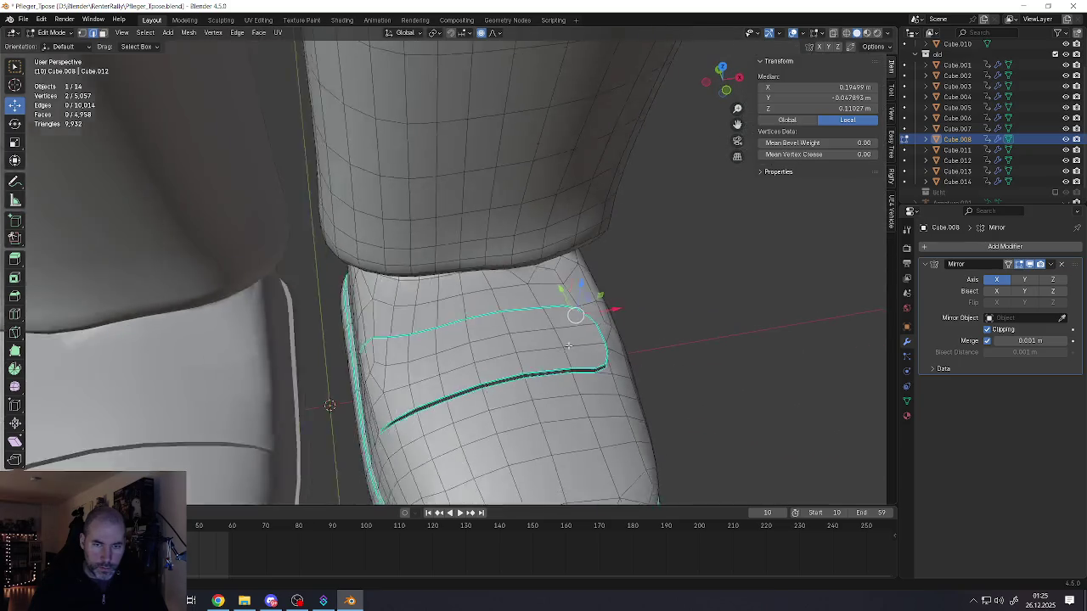
pyautogui.scroll(-3, 569, 345)
pyautogui.scroll(-2, 543, 343)
# - Apply an edge operation at the groove's end, then return to Object Mode
pyautogui.moveTo(527, 341); pyautogui.dragTo(484, 323, button='middle')
pyautogui.scroll(2, 502, 332)
pyautogui.scroll(3, 492, 318)
pyautogui.scroll(3, 484, 311)
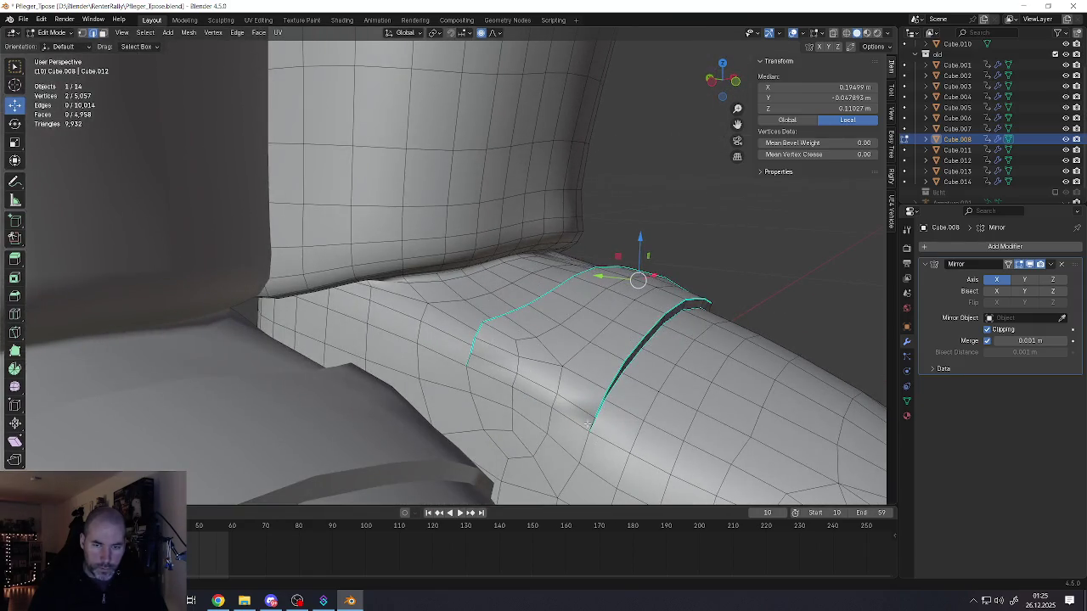
pyautogui.moveTo(587, 425); pyautogui.dragTo(509, 358, button='middle')
pyautogui.keyDown('alt'); pyautogui.click(479, 341); pyautogui.keyUp('alt')
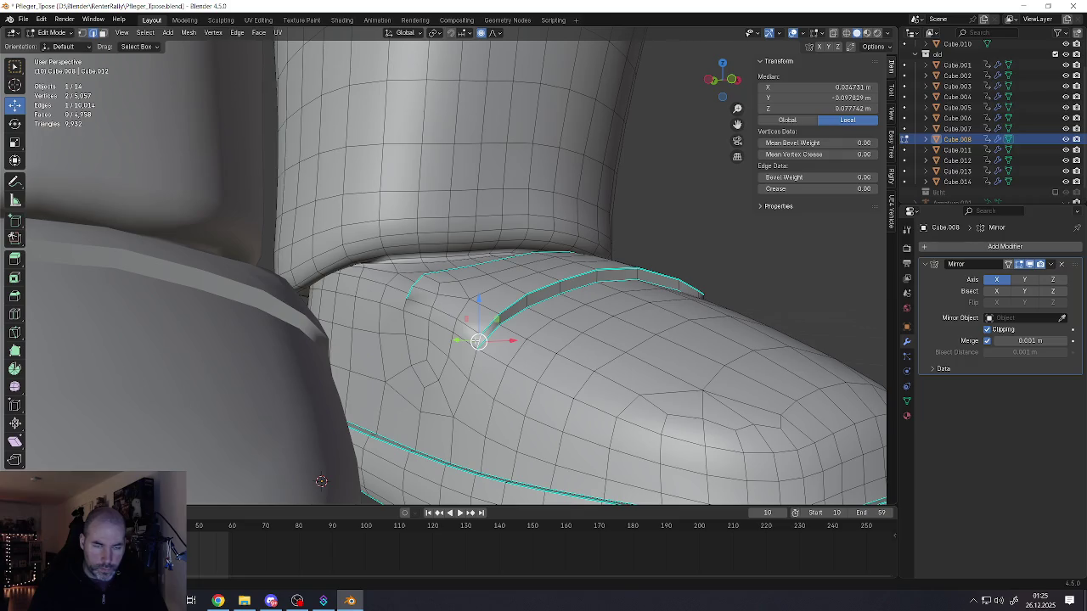
pyautogui.moveTo(411, 319); pyautogui.dragTo(397, 297, button='middle')
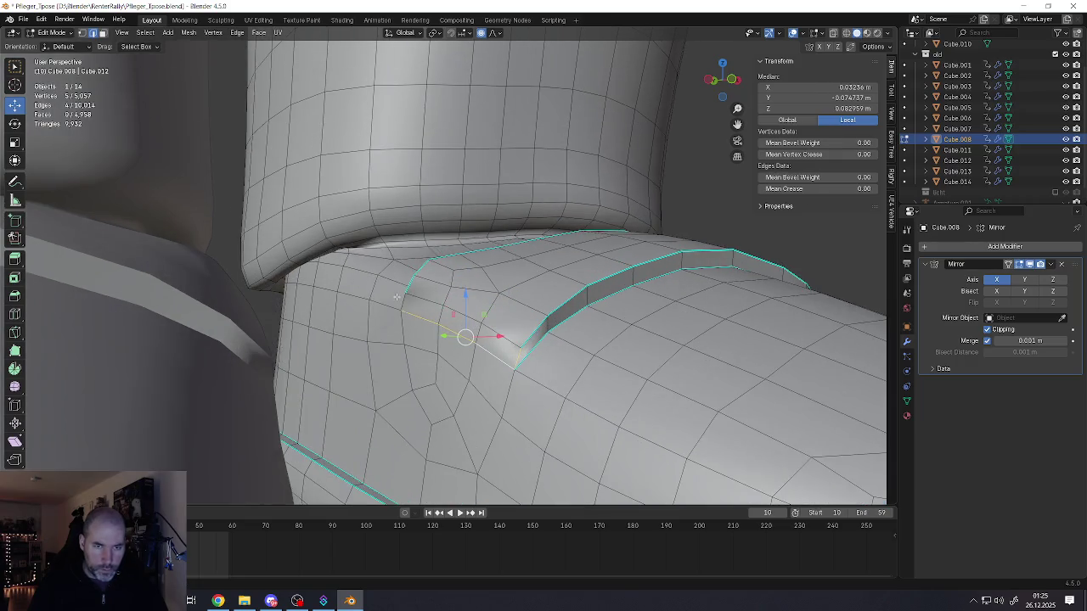
pyautogui.rightClick(405, 303)
pyautogui.click(413, 311)
pyautogui.moveTo(481, 344)
pyautogui.mouseDown(button='middle')
pyautogui.moveTo(472, 333)
pyautogui.moveTo(463, 393)
pyautogui.moveTo(510, 365)
pyautogui.moveTo(549, 372)
pyautogui.moveTo(510, 376)
pyautogui.moveTo(515, 353)
pyautogui.mouseUp(button='middle')
pyautogui.press('Tab')
pyautogui.scroll(-3, 514, 353)
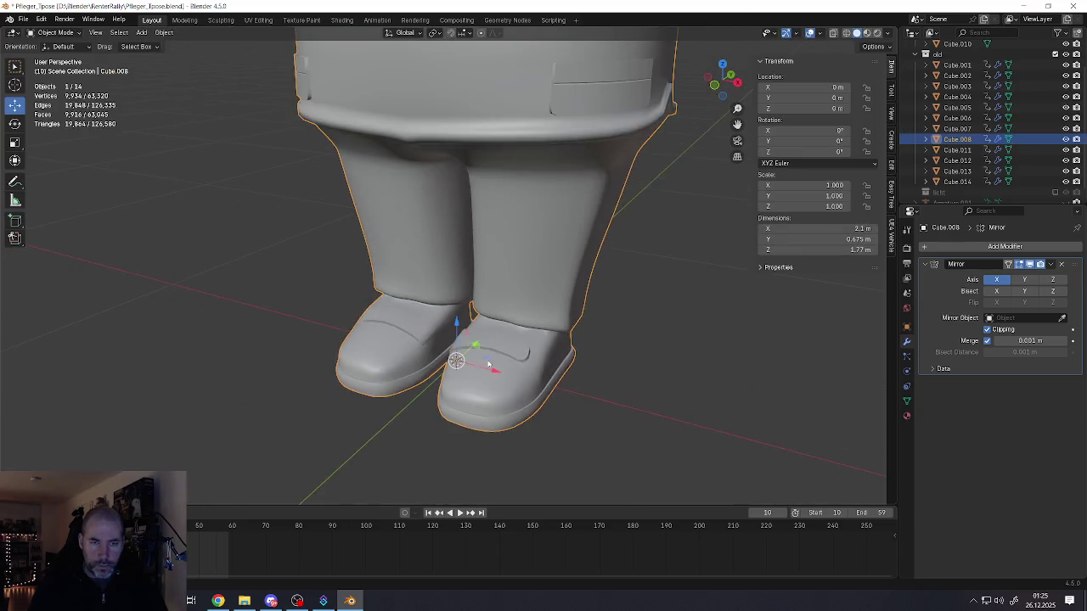
pyautogui.scroll(-2, 509, 394)
pyautogui.moveTo(508, 395)
pyautogui.mouseDown(button='middle')
pyautogui.moveTo(529, 350)
pyautogui.moveTo(504, 371)
pyautogui.moveTo(472, 351)
pyautogui.mouseUp(button='middle')
pyautogui.hotkey('alt', 'a')
pyautogui.scroll(-3, 529, 350)
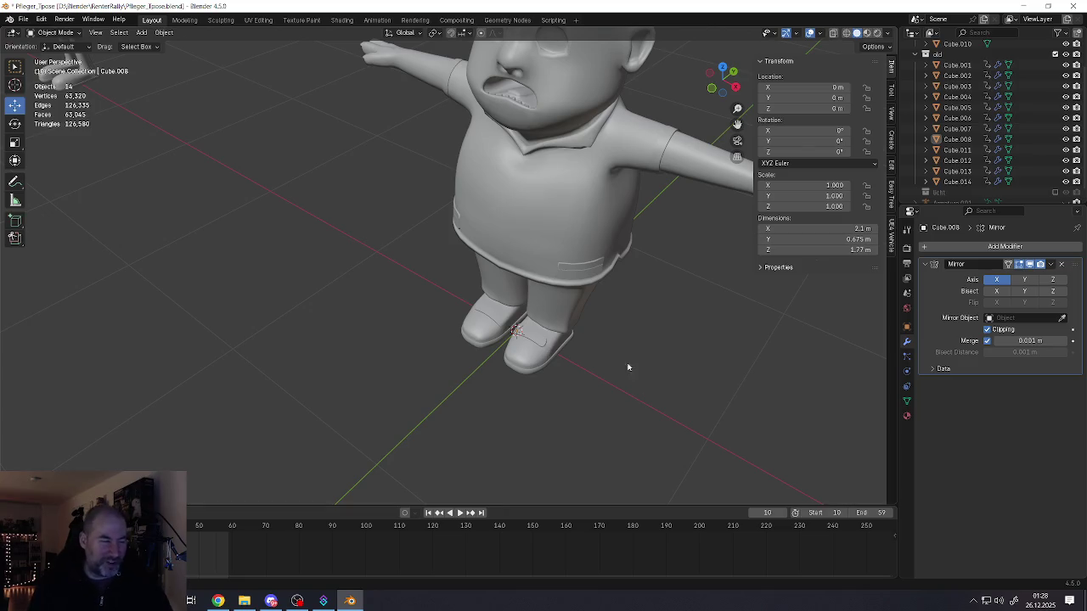
pyautogui.moveTo(554, 282); pyautogui.dragTo(530, 298, button='middle')
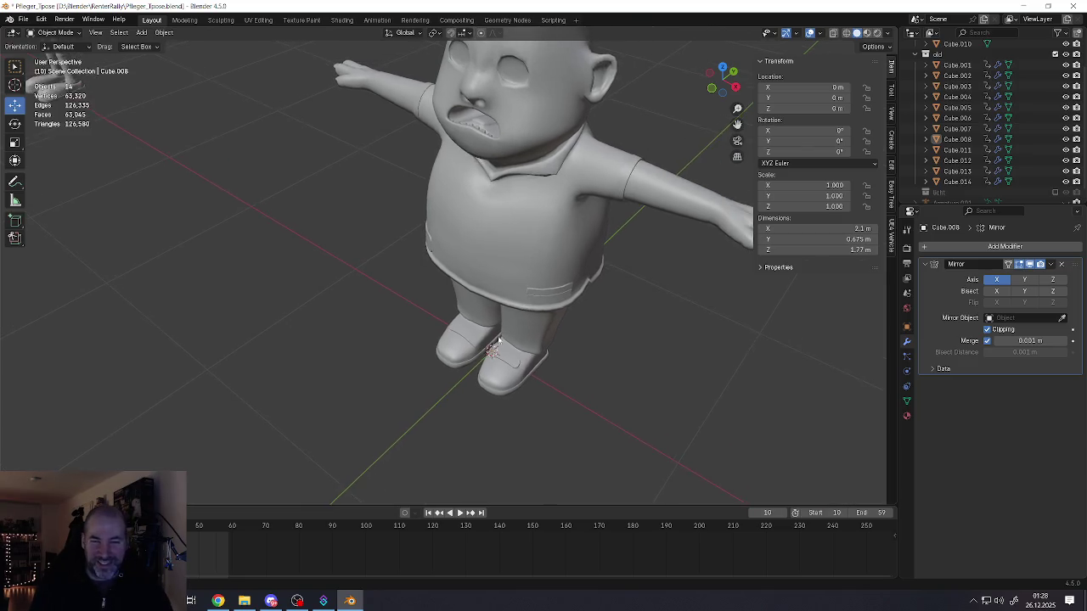
pyautogui.scroll(5, 522, 343)
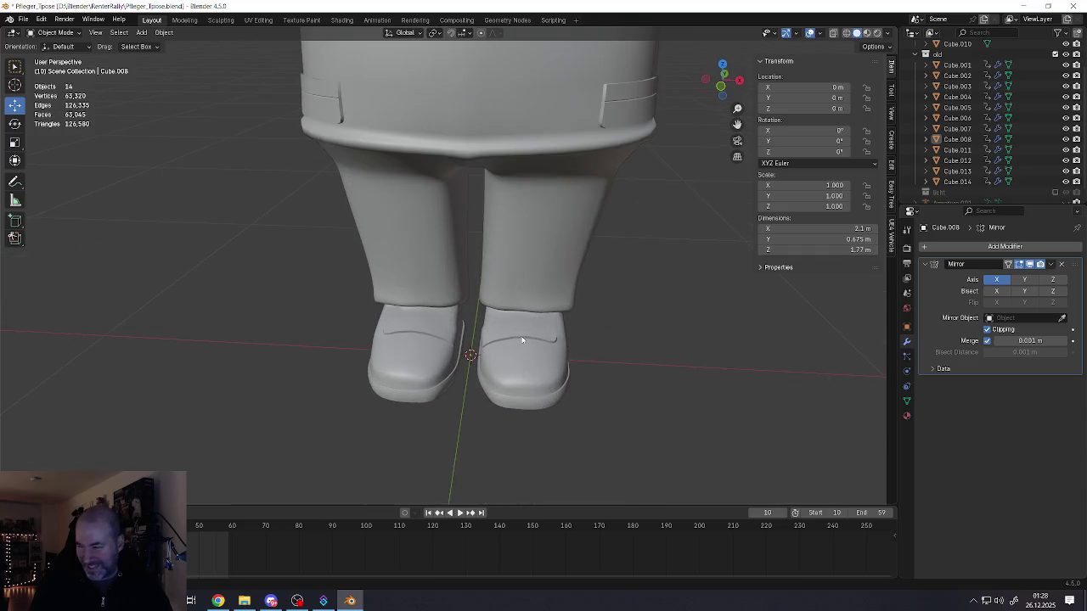
pyautogui.scroll(3, 521, 340)
pyautogui.moveTo(527, 340)
pyautogui.mouseDown(button='middle')
pyautogui.moveTo(524, 290)
pyautogui.moveTo(549, 331)
pyautogui.moveTo(500, 300)
pyautogui.moveTo(500, 343)
pyautogui.moveTo(513, 322)
pyautogui.moveTo(514, 281)
pyautogui.mouseUp(button='middle')
pyautogui.press('Tab')
# - Mark the edge loop around the shoe sole's rim as a seam
pyautogui.click(517, 362)
pyautogui.click(510, 270)
pyautogui.keyDown('alt'); pyautogui.click(539, 390); pyautogui.keyUp('alt')
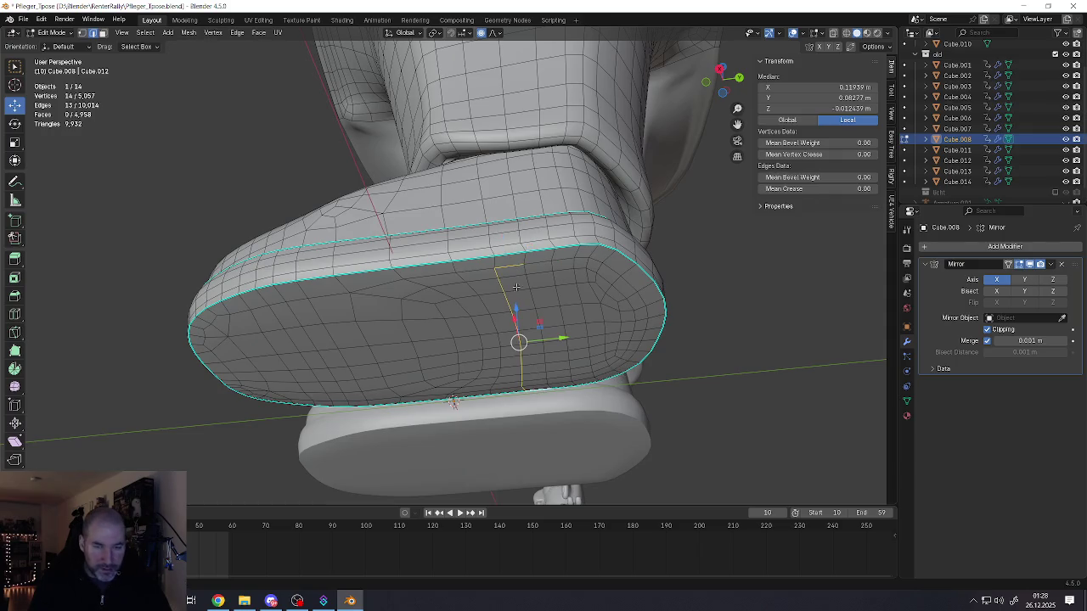
pyautogui.click(509, 254)
pyautogui.keyDown('alt'); pyautogui.click(509, 254); pyautogui.keyUp('alt')
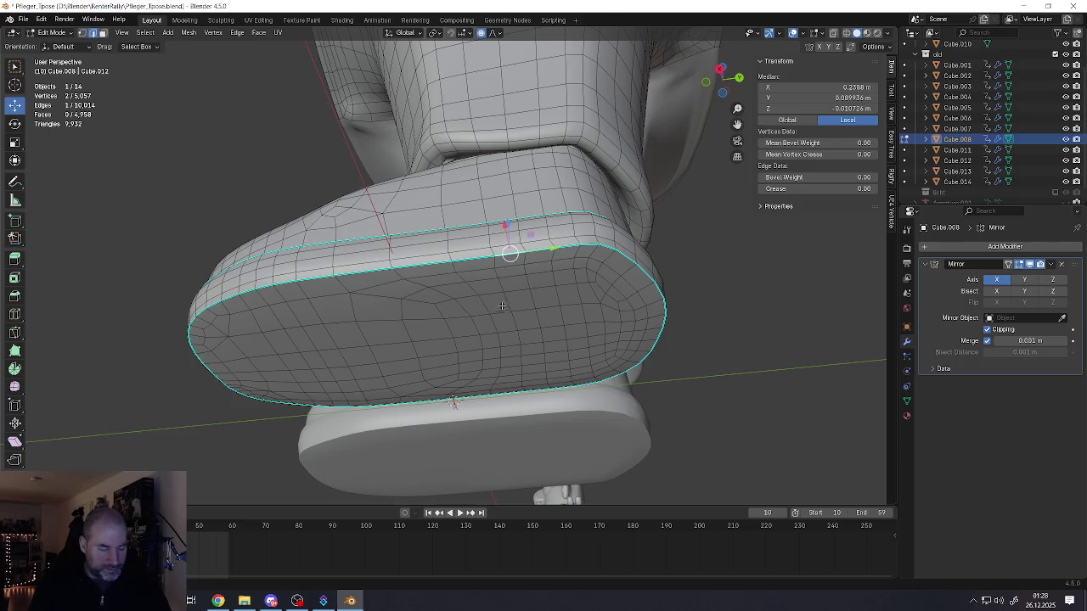
pyautogui.hotkey('ctrl', 'r')
pyautogui.press('Escape')
pyautogui.keyDown('alt'); pyautogui.click(509, 246); pyautogui.keyUp('alt')
pyautogui.hotkey('ctrl', 'e')
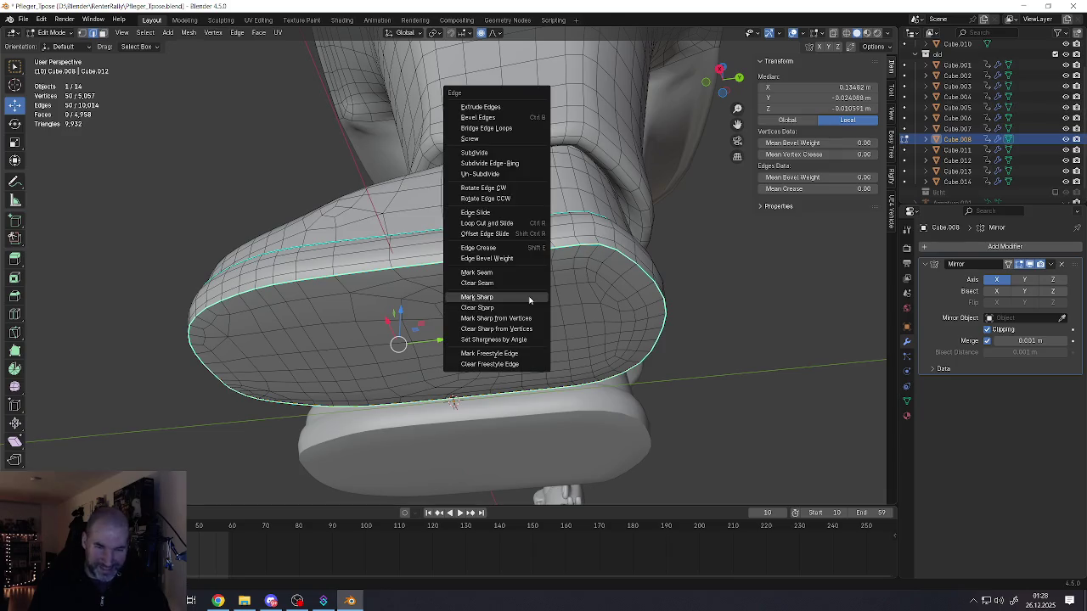
pyautogui.click(528, 272)
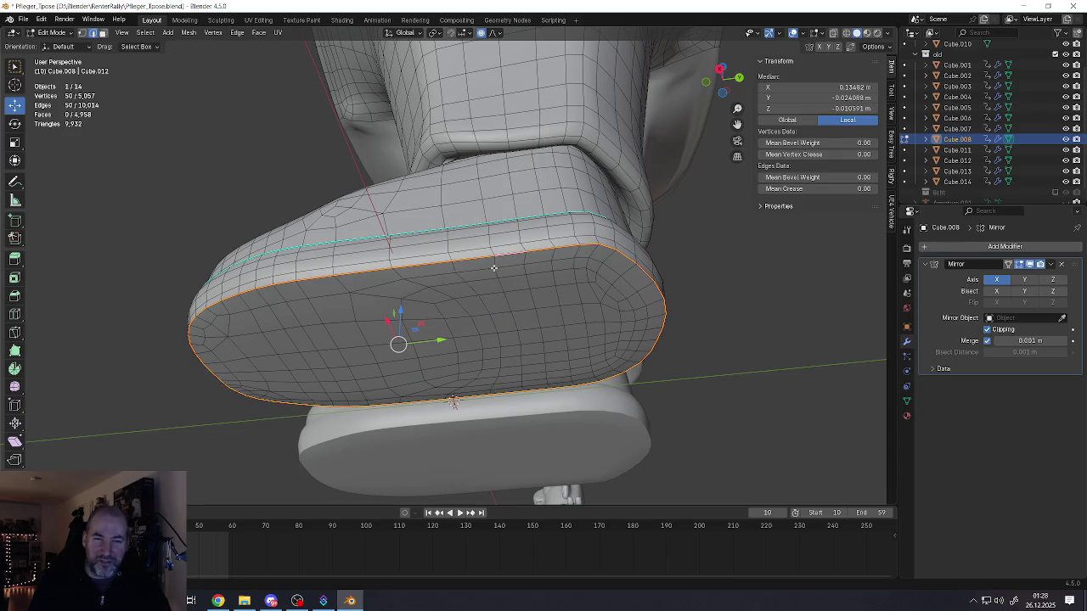
# - Mark the vertex path from the sole's top down to its bottom rim as a seam
pyautogui.click(495, 257)
pyautogui.keyDown('ctrl'); pyautogui.click(524, 390); pyautogui.keyUp('ctrl')
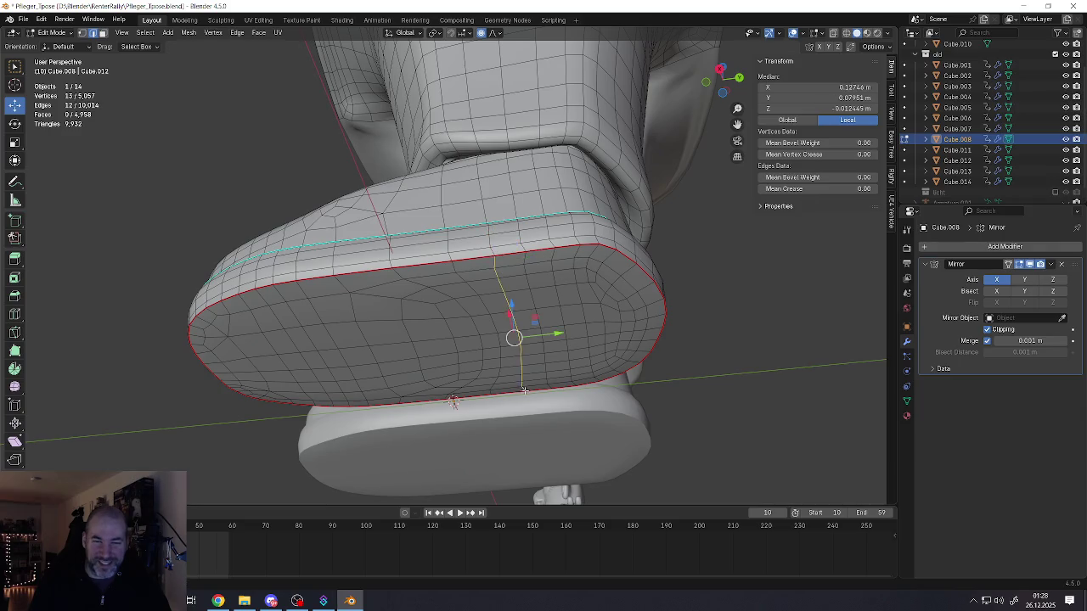
pyautogui.hotkey('ctrl', 'e')
pyautogui.click(518, 361)
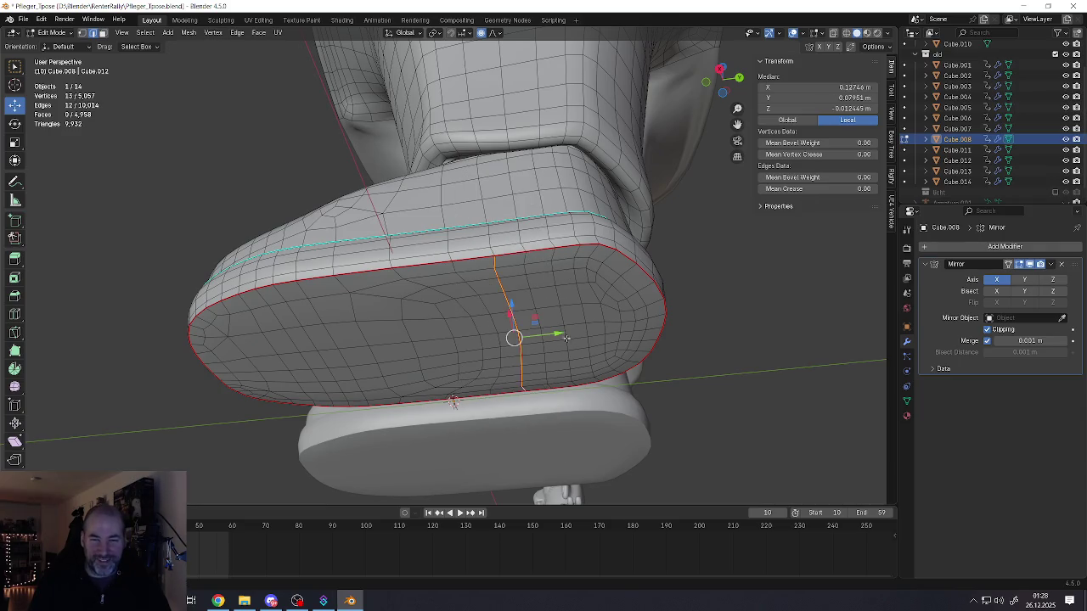
# - Select the seam-bounded heel island in face mode and extrude it outward
pyautogui.press('3')
pyautogui.click(574, 316)
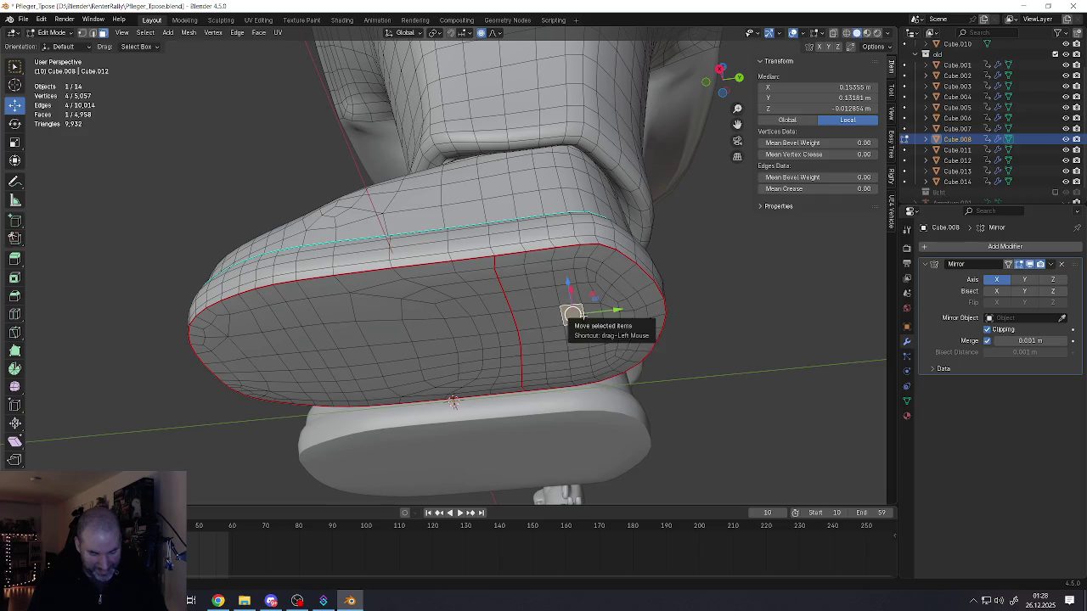
pyautogui.hotkey('ctrl', 'l')
pyautogui.press('e')
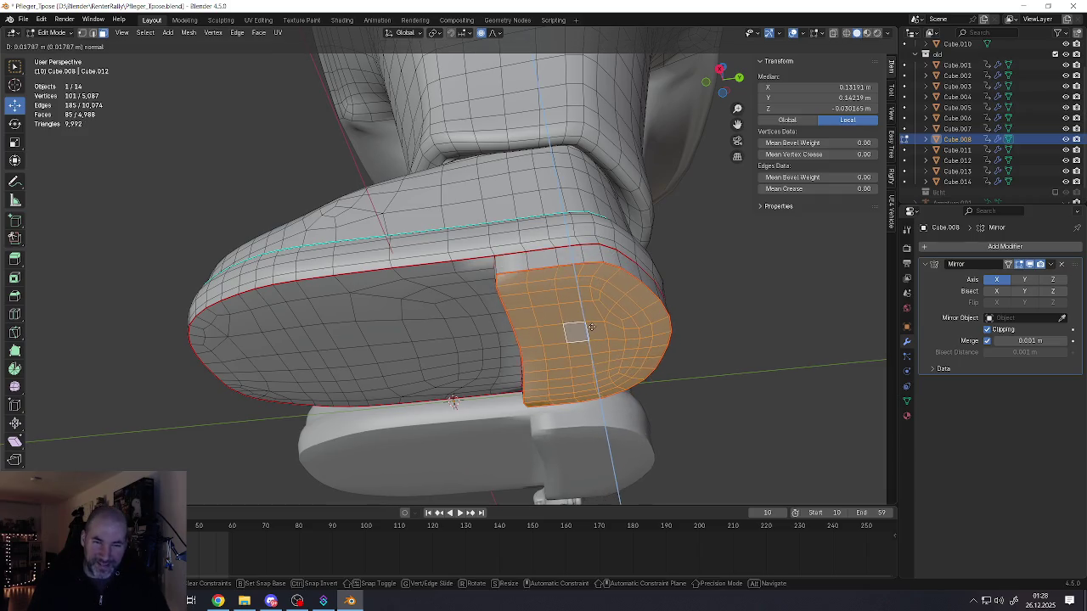
pyautogui.click(592, 327)
# - Select the vertical edge loop beside the heel gap and reshape it
pyautogui.moveTo(591, 328); pyautogui.dragTo(550, 254, button='middle')
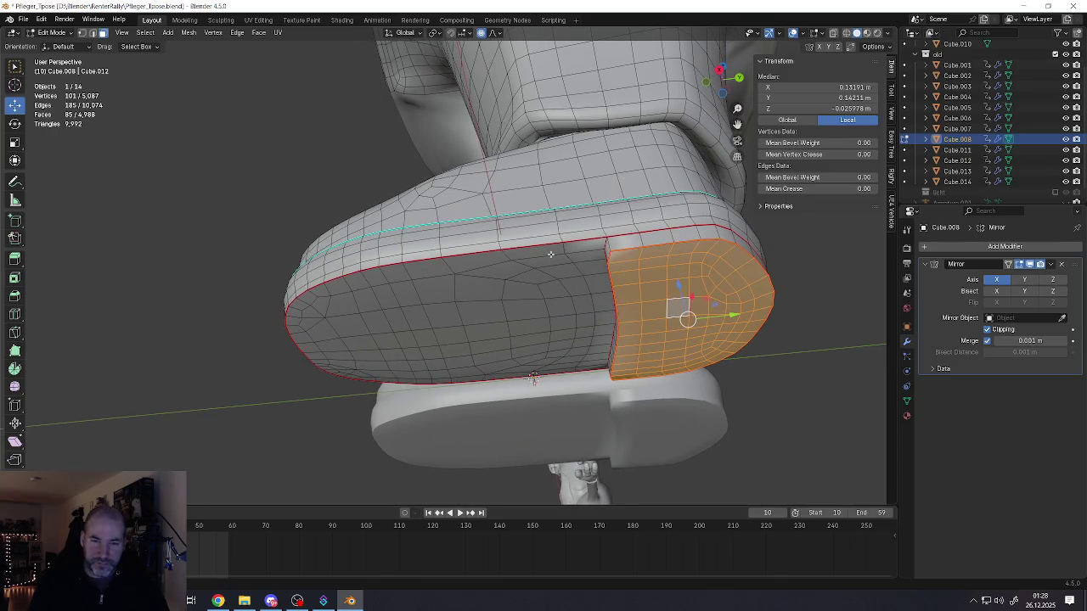
pyautogui.click(550, 254)
pyautogui.press('1')
pyautogui.keyDown('alt'); pyautogui.click(577, 270); pyautogui.keyUp('alt')
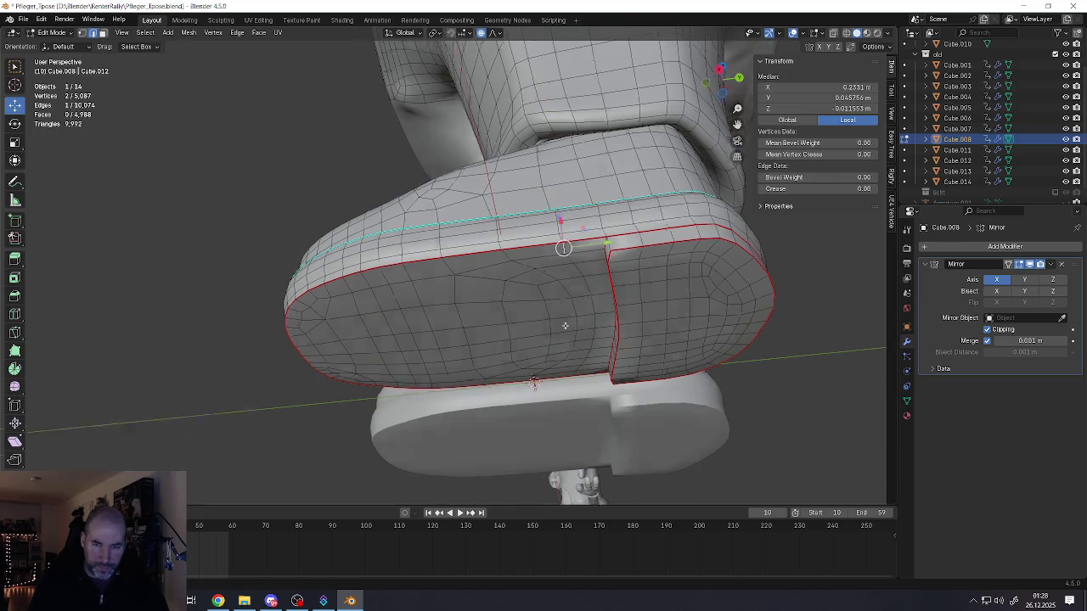
pyautogui.moveTo(565, 329); pyautogui.dragTo(567, 432, button='middle')
pyautogui.keyDown('alt'); pyautogui.click(568, 475); pyautogui.keyUp('alt')
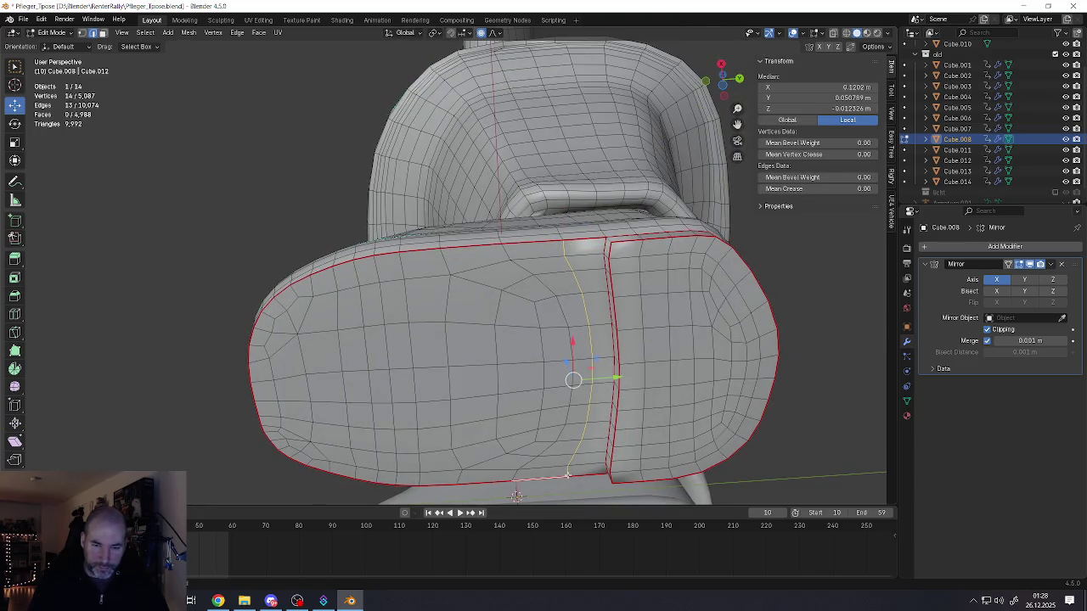
pyautogui.rightClick(572, 431)
pyautogui.click(572, 429)
# - Select the linked front sole faces and extrude them outward
pyautogui.moveTo(571, 429)
pyautogui.mouseDown(button='middle')
pyautogui.moveTo(569, 365)
pyautogui.moveTo(528, 360)
pyautogui.mouseUp(button='middle')
pyautogui.press('l')
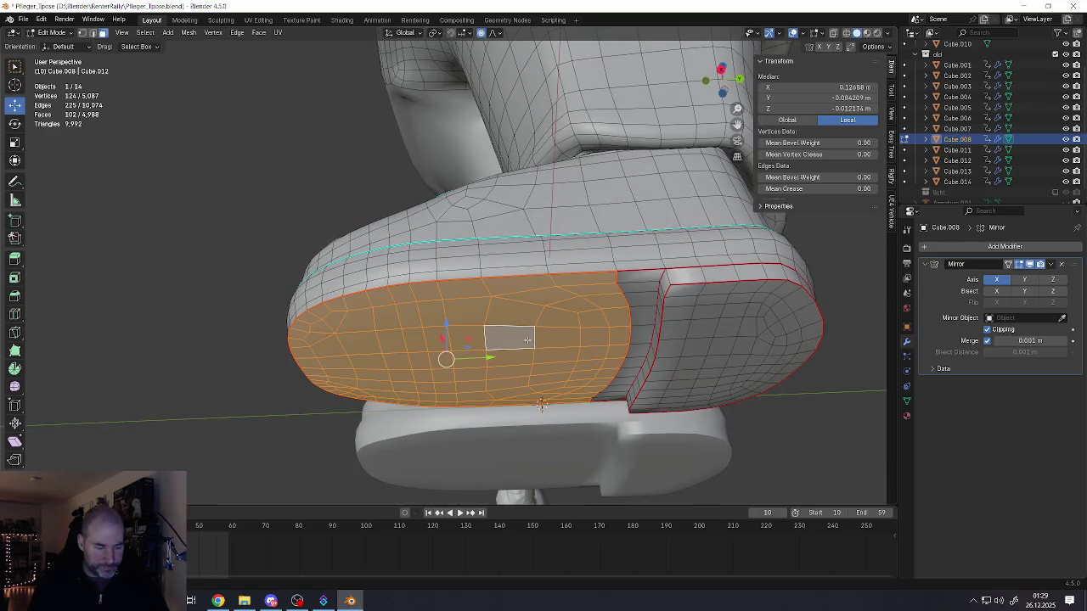
pyautogui.press('e')
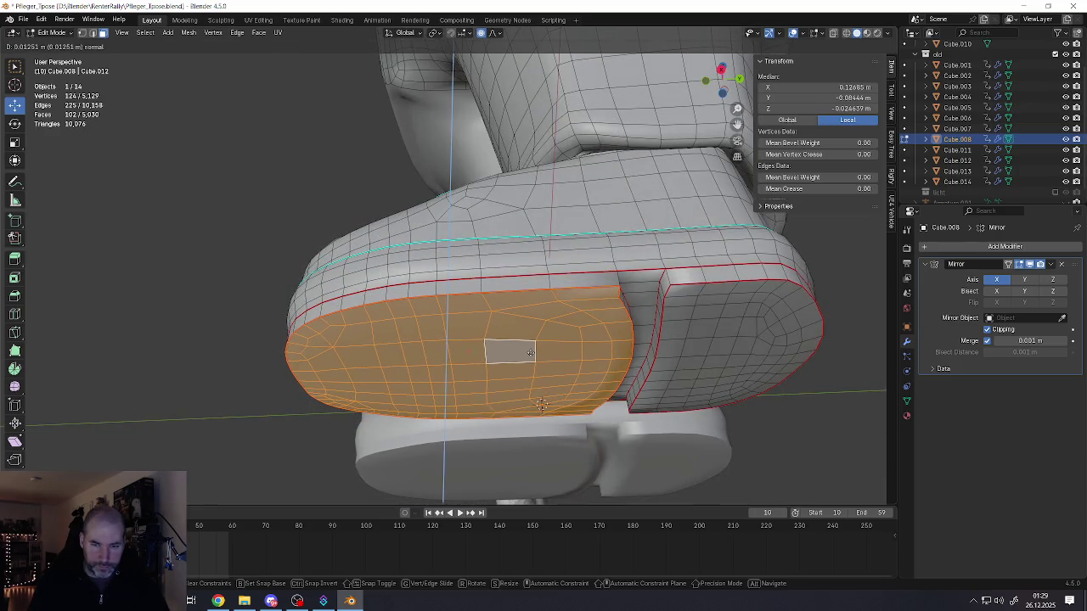
pyautogui.click(530, 353)
# - Raise the edge loop along the arch ridge on Z with proportional editing
pyautogui.moveTo(530, 353); pyautogui.dragTo(512, 348, button='middle')
pyautogui.press('2')
pyautogui.click(511, 281)
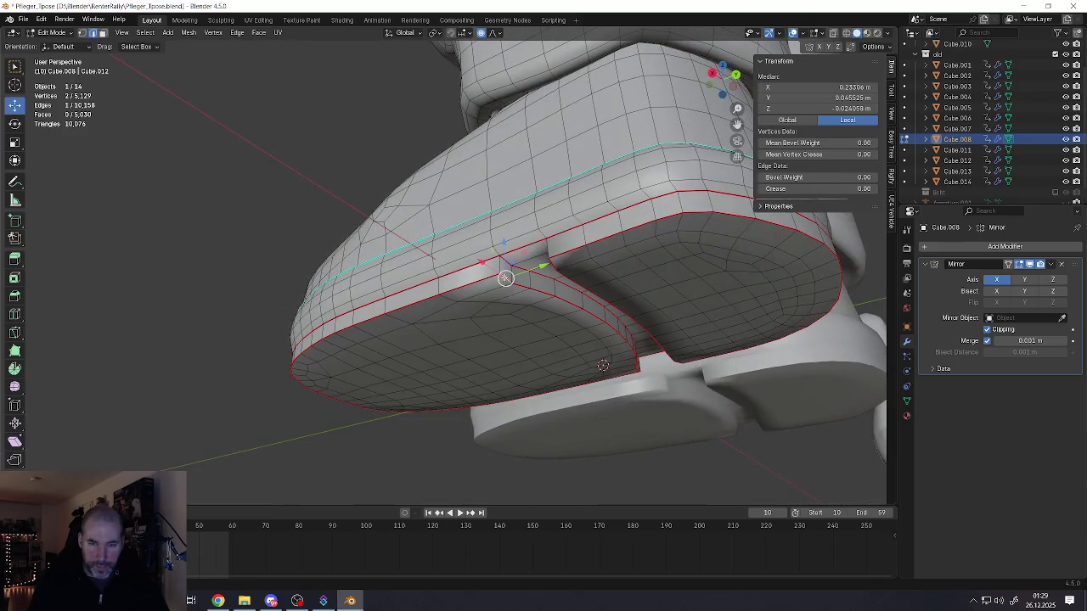
pyautogui.moveTo(510, 280); pyautogui.dragTo(718, 306, button='middle')
pyautogui.keyDown('alt'); pyautogui.click(828, 293); pyautogui.keyUp('alt')
pyautogui.moveTo(828, 297)
pyautogui.mouseDown(button='middle')
pyautogui.moveTo(592, 280)
pyautogui.moveTo(551, 253)
pyautogui.mouseUp(button='middle')
pyautogui.press('g')
pyautogui.press('z')
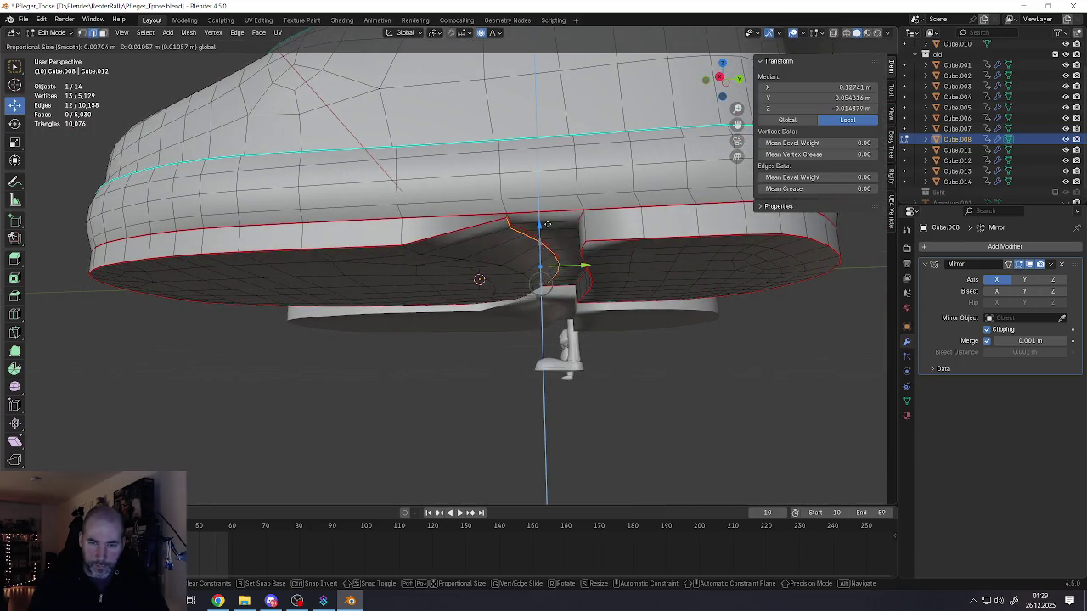
pyautogui.click(562, 240)
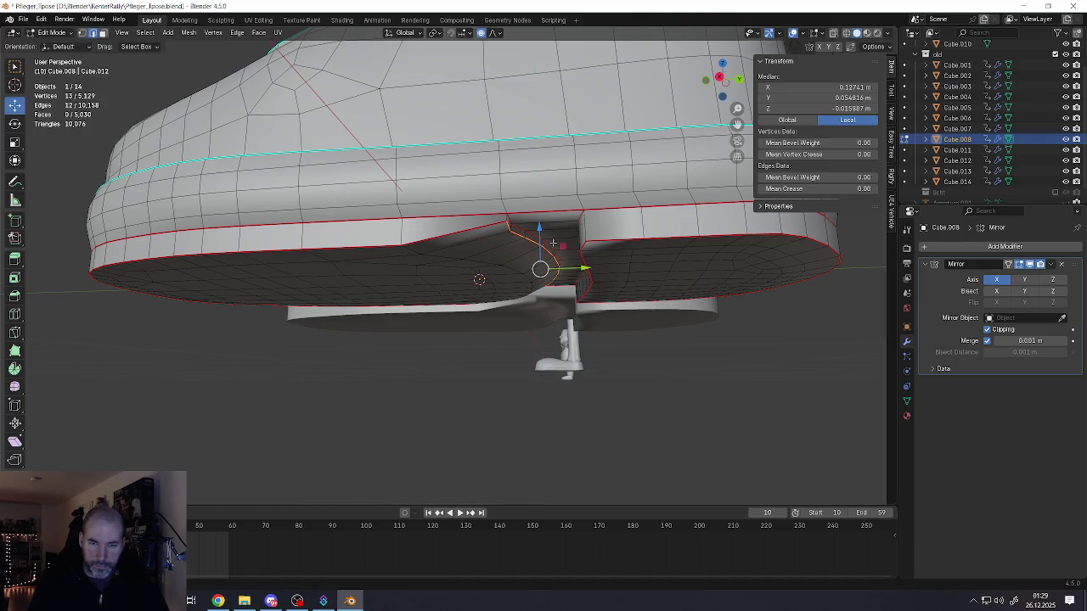
# - Shift the shortest edge path along the arch on Z with proportional falloff
pyautogui.moveTo(562, 240); pyautogui.dragTo(535, 205, button='middle')
pyautogui.click(424, 173)
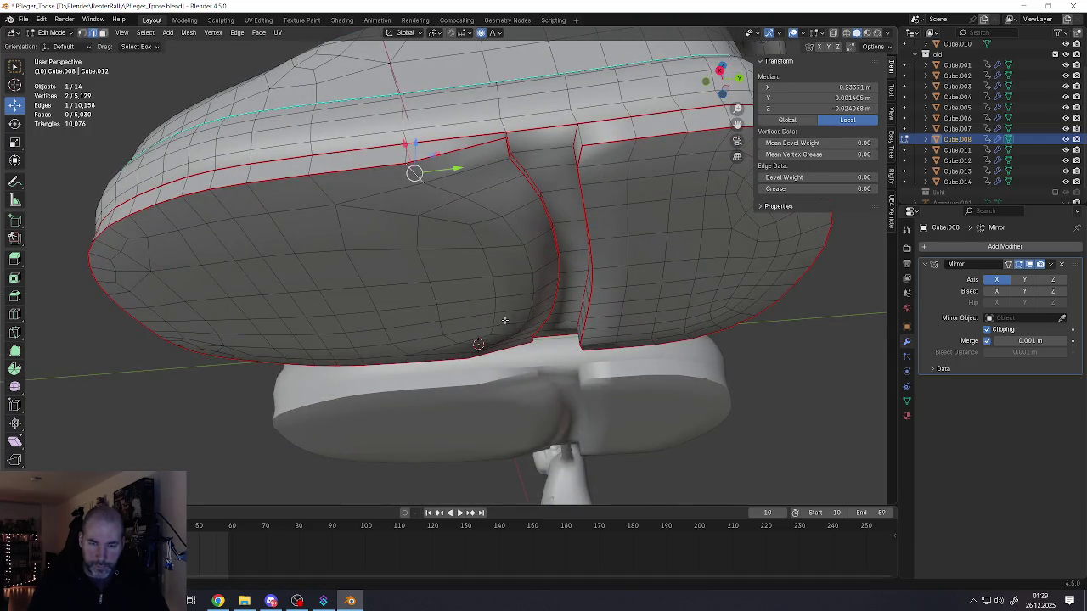
pyautogui.moveTo(506, 320); pyautogui.dragTo(499, 328, button='middle')
pyautogui.keyDown('ctrl'); pyautogui.click(443, 485); pyautogui.keyUp('ctrl')
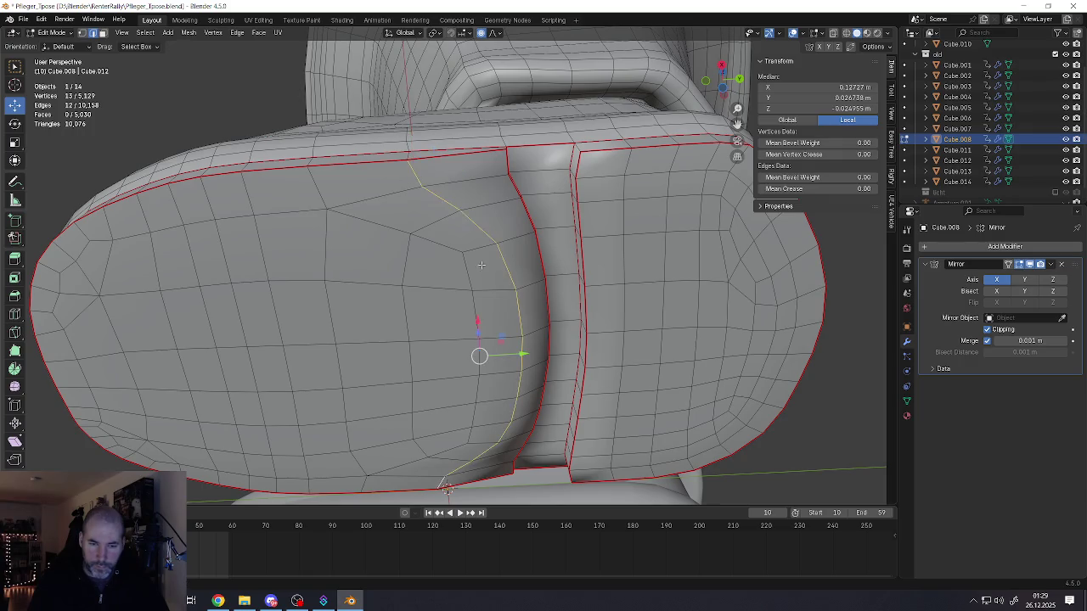
pyautogui.moveTo(482, 266); pyautogui.dragTo(475, 327, button='middle')
pyautogui.press('g')
pyautogui.press('z')
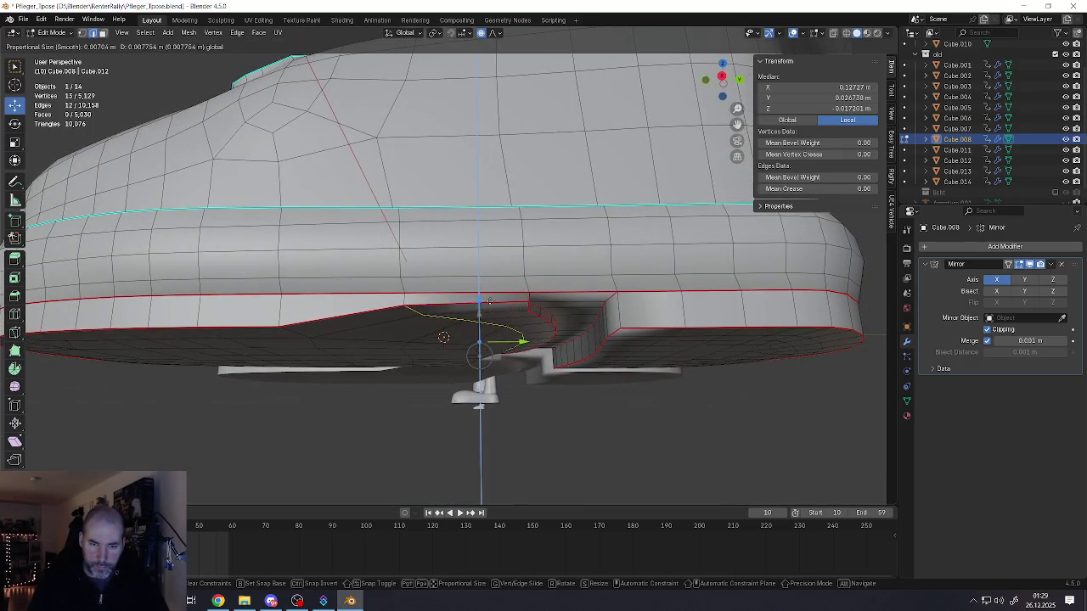
pyautogui.click(496, 304)
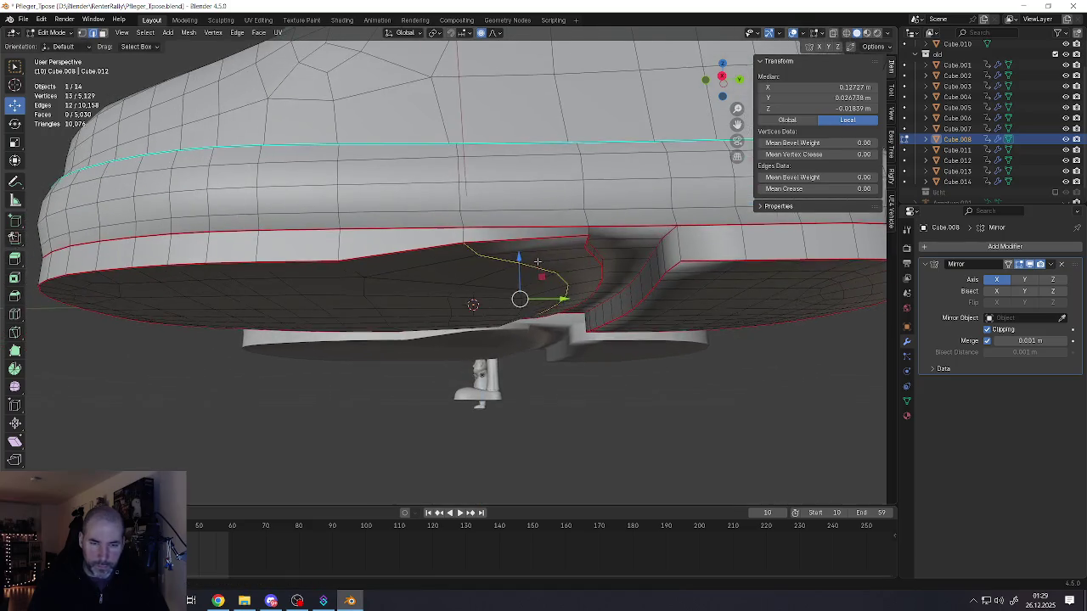
# - Move the edge paths across the sole underside along Z, then deselect everything
pyautogui.moveTo(496, 304); pyautogui.dragTo(476, 322, button='middle')
pyautogui.click(463, 204)
pyautogui.keyDown('ctrl'); pyautogui.click(463, 365); pyautogui.keyUp('ctrl')
pyautogui.moveTo(463, 365); pyautogui.dragTo(470, 375, button='middle')
pyautogui.keyDown('ctrl'); pyautogui.click(424, 421); pyautogui.keyUp('ctrl')
pyautogui.moveTo(449, 160)
pyautogui.mouseDown(button='middle')
pyautogui.moveTo(442, 218)
pyautogui.moveTo(456, 252)
pyautogui.mouseUp(button='middle')
pyautogui.moveTo(480, 273); pyautogui.dragTo(484, 265)
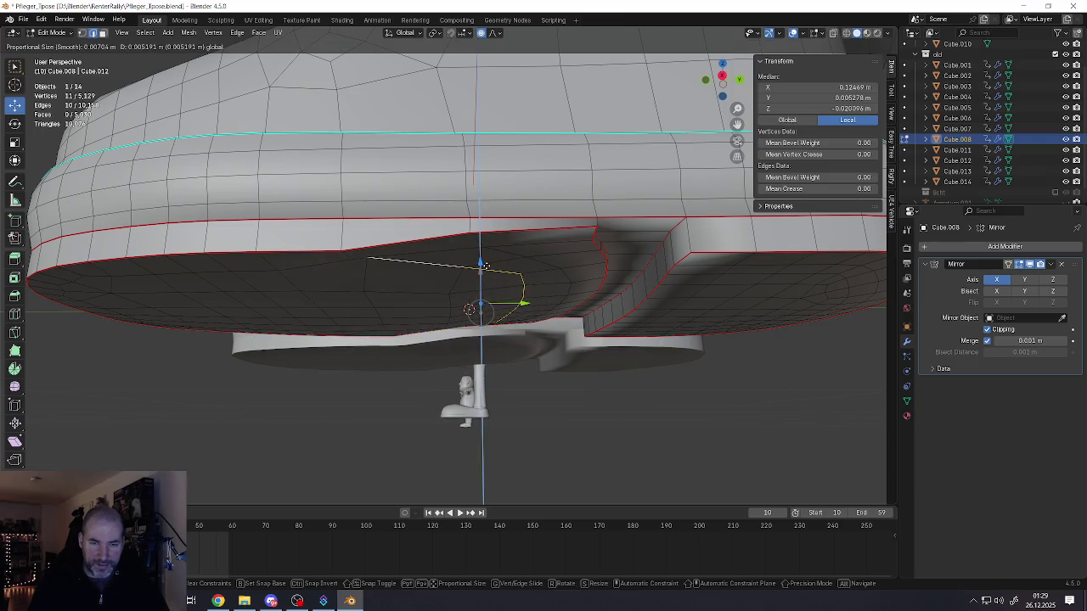
pyautogui.moveTo(484, 266); pyautogui.dragTo(468, 256, button='middle')
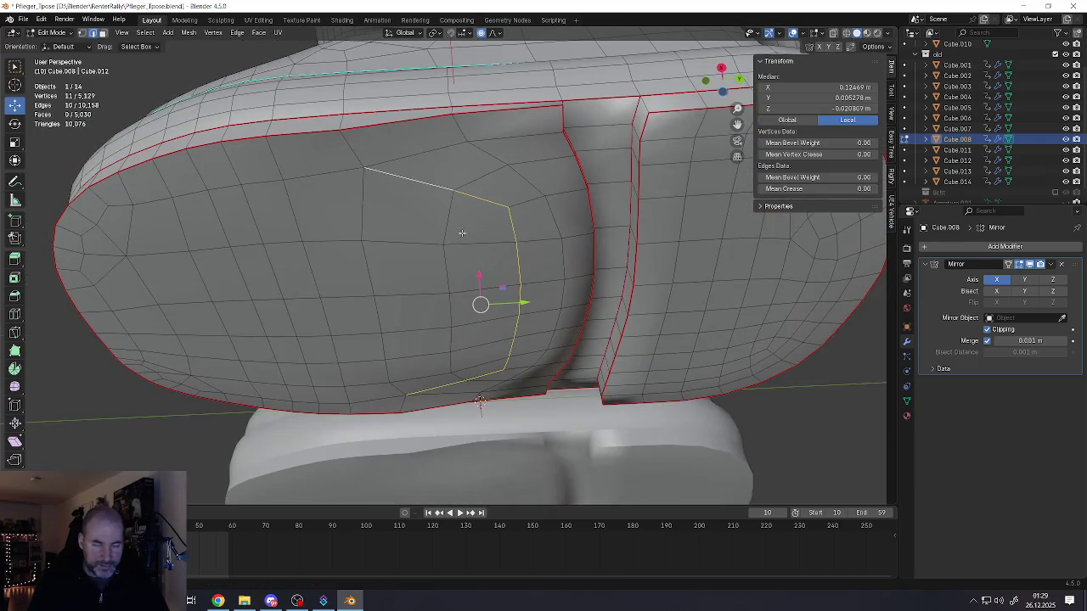
pyautogui.hotkey('alt', 'a')
pyautogui.click(430, 139)
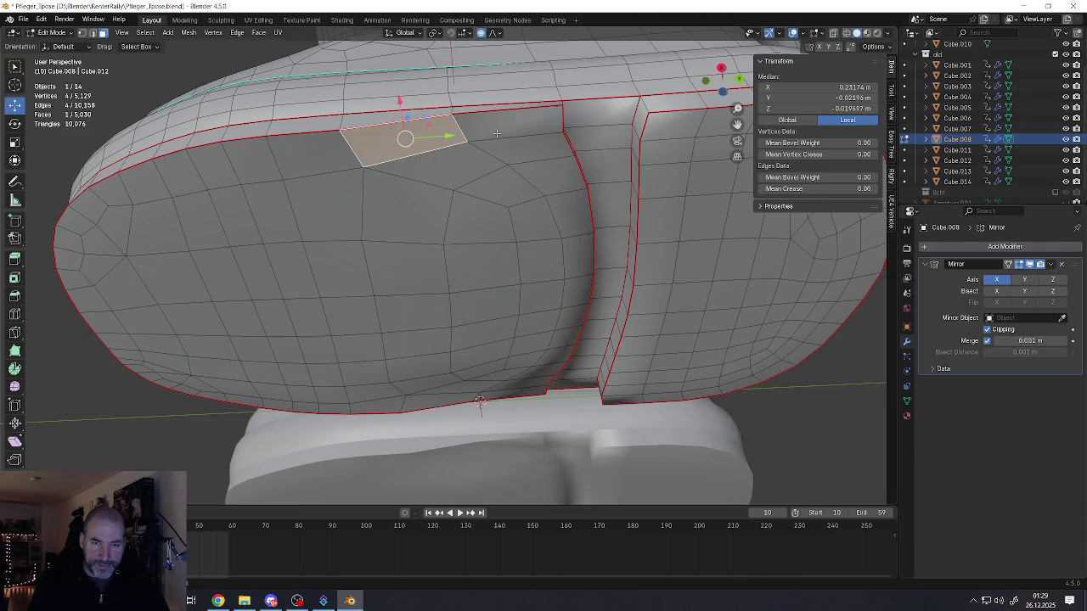
# - Shift-select the strips of faces beside the sole's inner gap
pyautogui.keyDown('shift'); pyautogui.click(510, 121); pyautogui.keyUp('shift')
pyautogui.keyDown('ctrl'); pyautogui.click(513, 392); pyautogui.keyUp('ctrl')
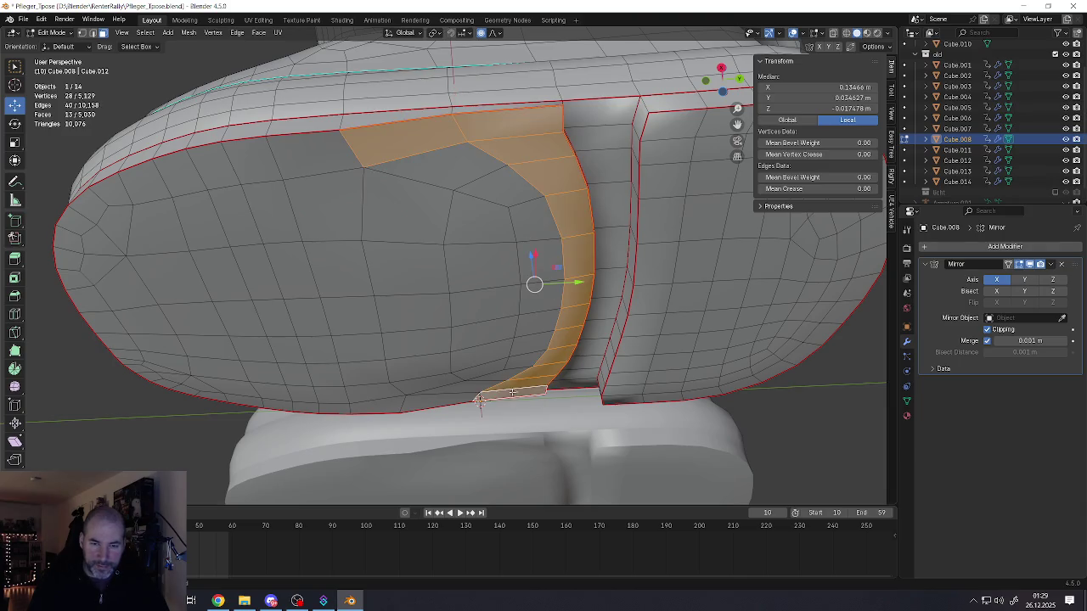
pyautogui.keyDown('shift'); pyautogui.click(457, 397); pyautogui.keyUp('shift')
pyautogui.keyDown('ctrl'); pyautogui.click(472, 180); pyautogui.keyUp('ctrl')
pyautogui.keyDown('shift'); pyautogui.click(443, 173); pyautogui.keyUp('shift')
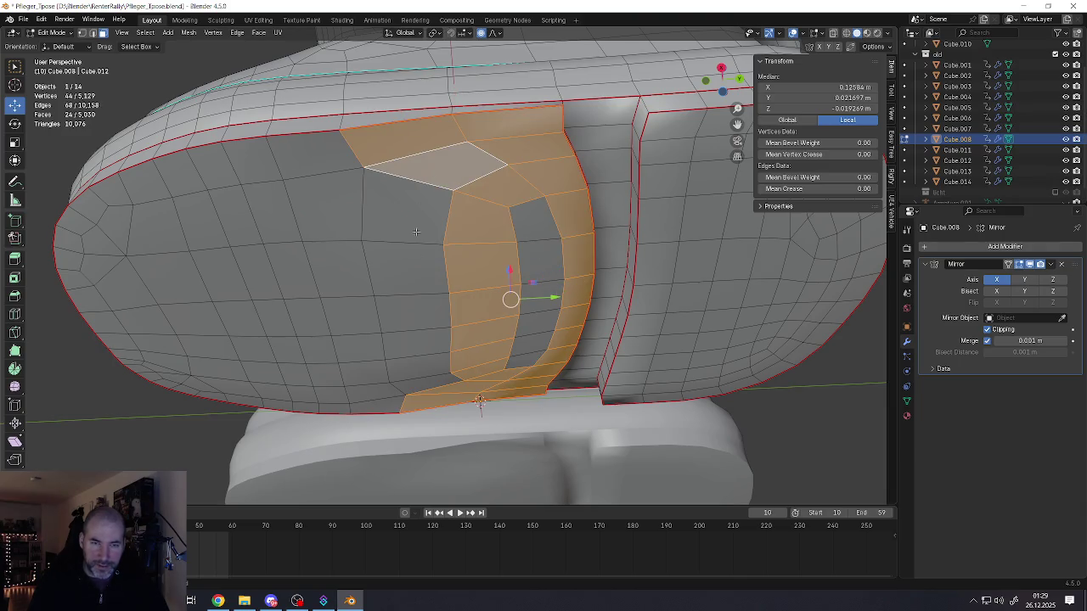
pyautogui.keyDown('ctrl'); pyautogui.click(416, 383); pyautogui.keyUp('ctrl')
pyautogui.keyDown('shift'); pyautogui.click(521, 364); pyautogui.keyUp('shift')
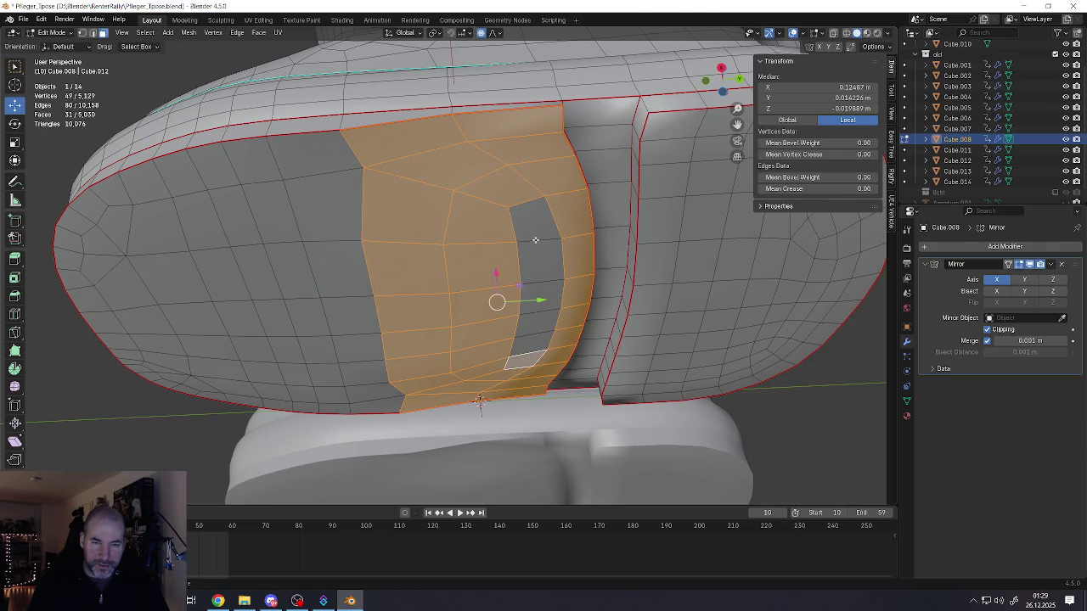
pyautogui.keyDown('ctrl'); pyautogui.click(536, 229); pyautogui.keyUp('ctrl')
pyautogui.moveTo(536, 230); pyautogui.dragTo(513, 223, button='middle')
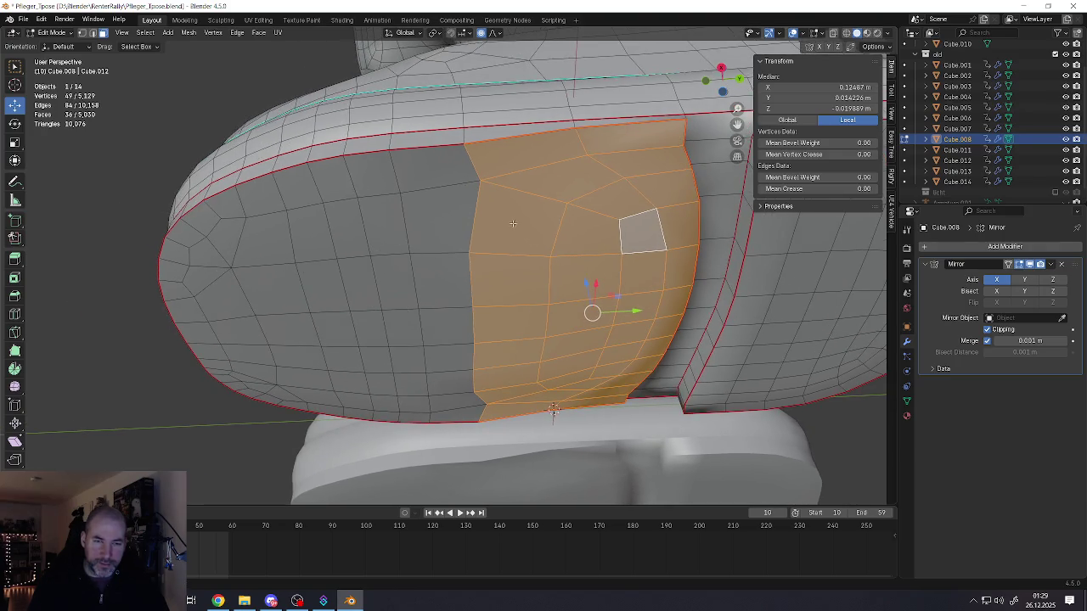
pyautogui.keyDown('shift'); pyautogui.click(462, 182); pyautogui.keyUp('shift')
pyautogui.keyDown('ctrl'); pyautogui.click(465, 414); pyautogui.keyUp('ctrl')
pyautogui.moveTo(465, 414); pyautogui.dragTo(461, 266, button='middle')
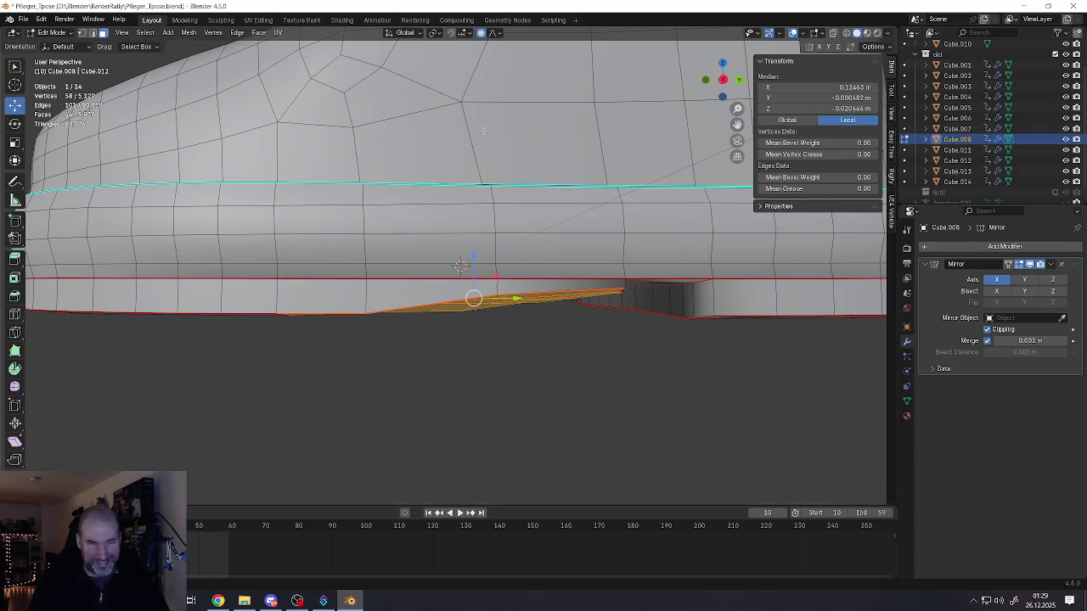
# - Switch the transform orientation to Normal and try Z-constrained scaling, cancelling each attempt
pyautogui.click(409, 38)
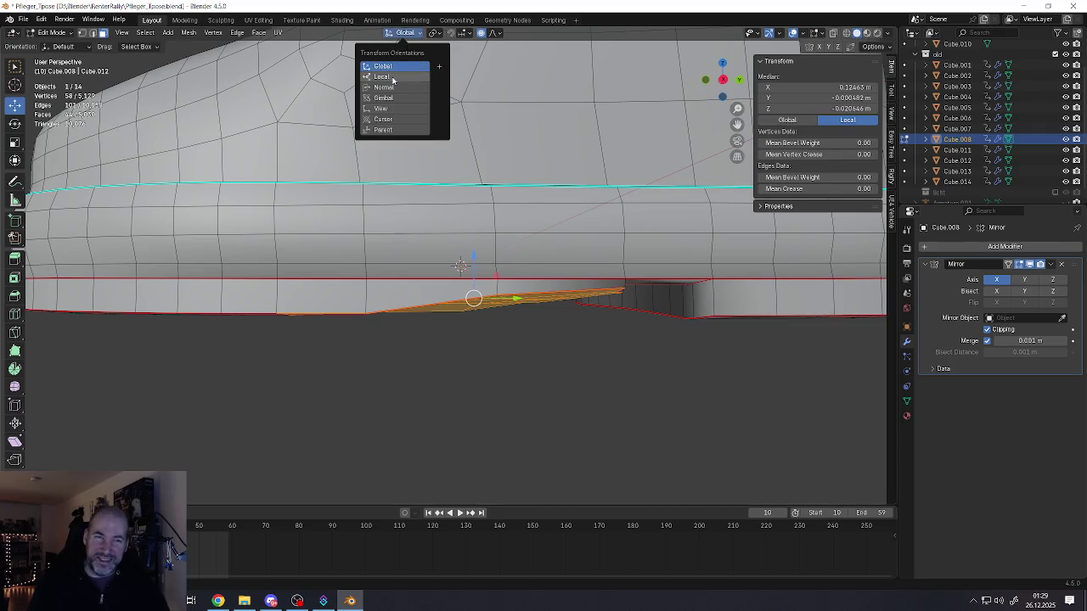
pyautogui.click(390, 89)
pyautogui.press('s')
pyautogui.press('z')
pyautogui.press('Escape')
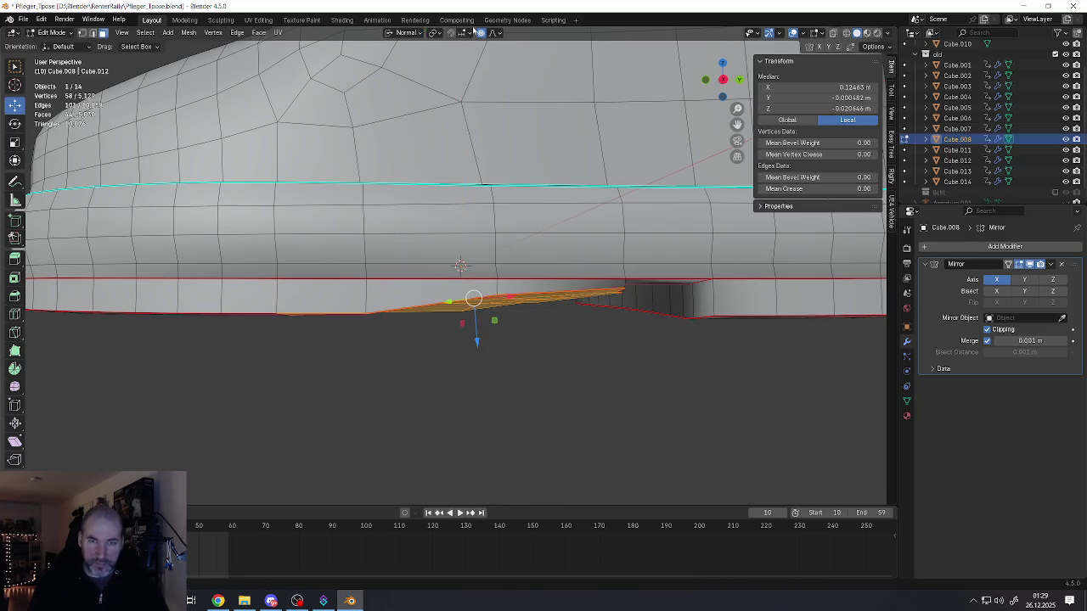
pyautogui.press('s')
pyautogui.press('z')
pyautogui.press('Escape')
pyautogui.press('s')
pyautogui.press('z')
pyautogui.press('Escape')
pyautogui.press('s')
pyautogui.press('z')
pyautogui.press('Escape')
# - Nudge the selected faces slightly along Z with the Move gizmo
pyautogui.click(14, 124)
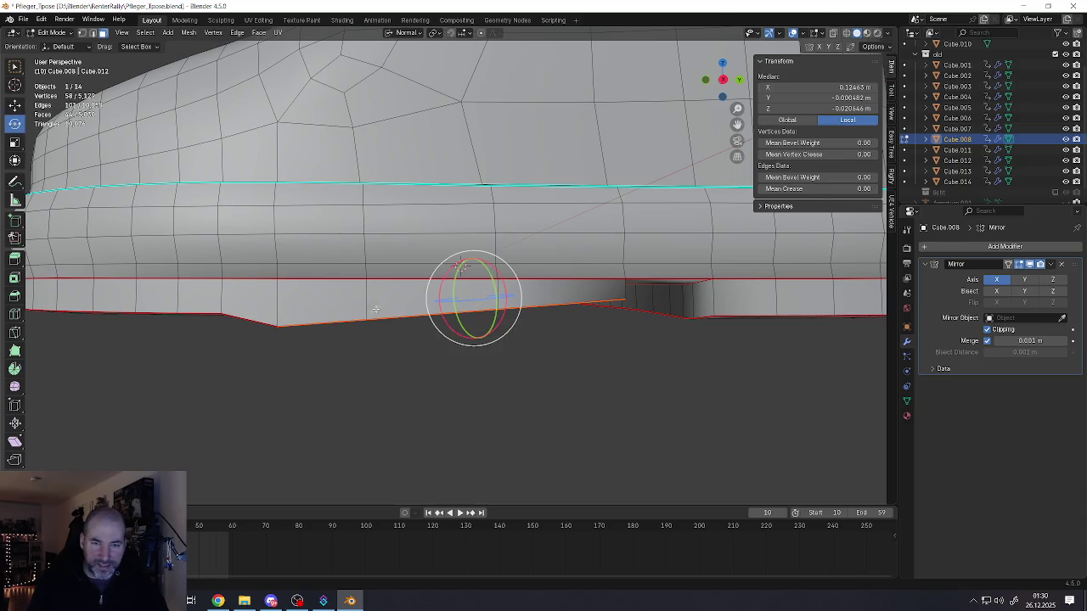
pyautogui.click(15, 104)
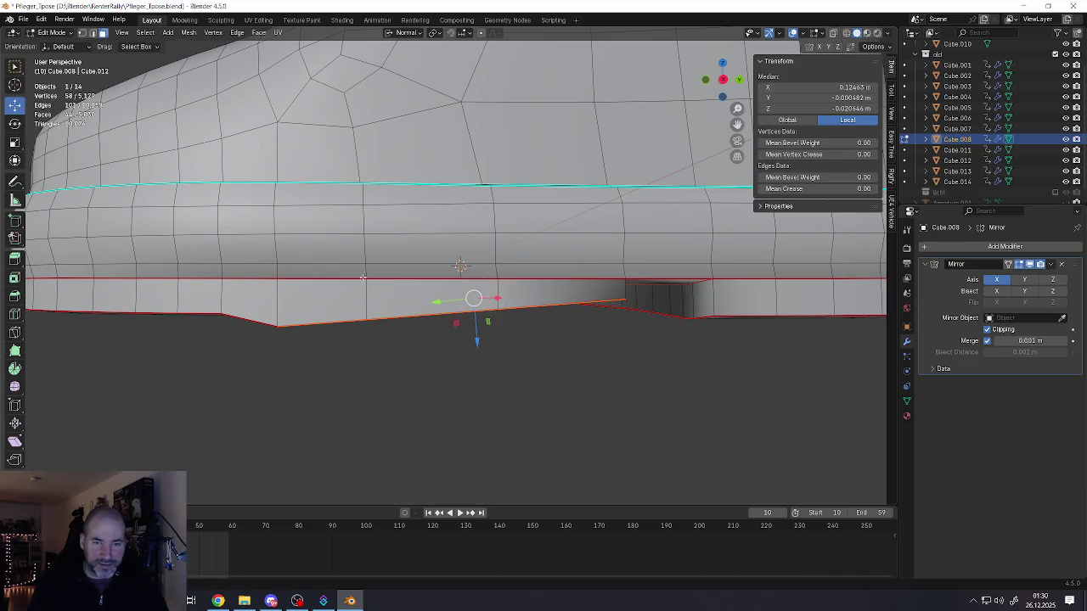
pyautogui.moveTo(478, 342); pyautogui.dragTo(479, 331)
pyautogui.moveTo(480, 331); pyautogui.dragTo(537, 267, button='middle')
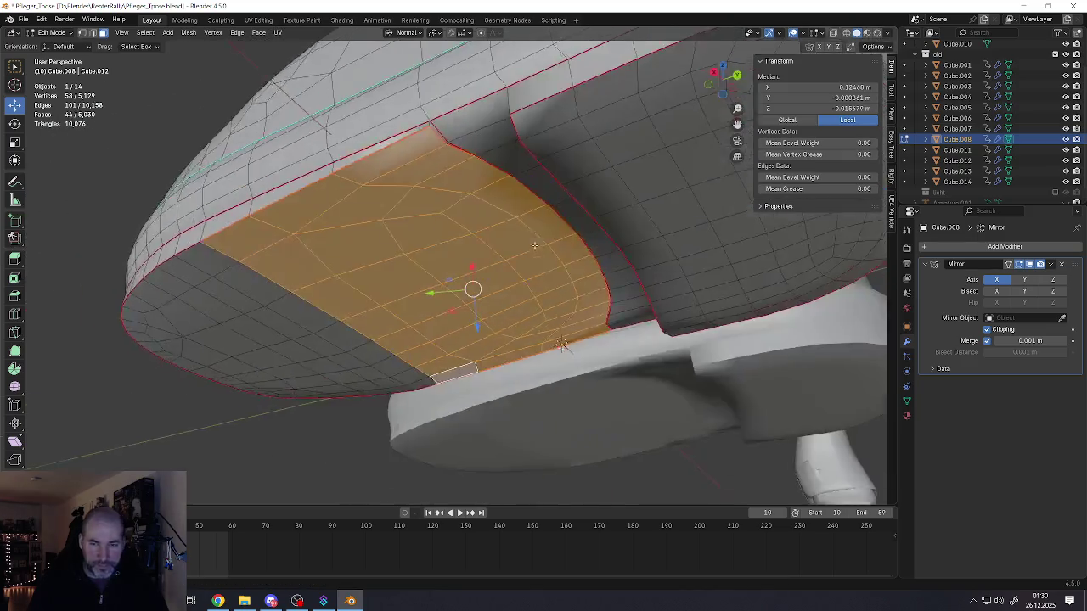
pyautogui.press('2')
pyautogui.click(431, 204)
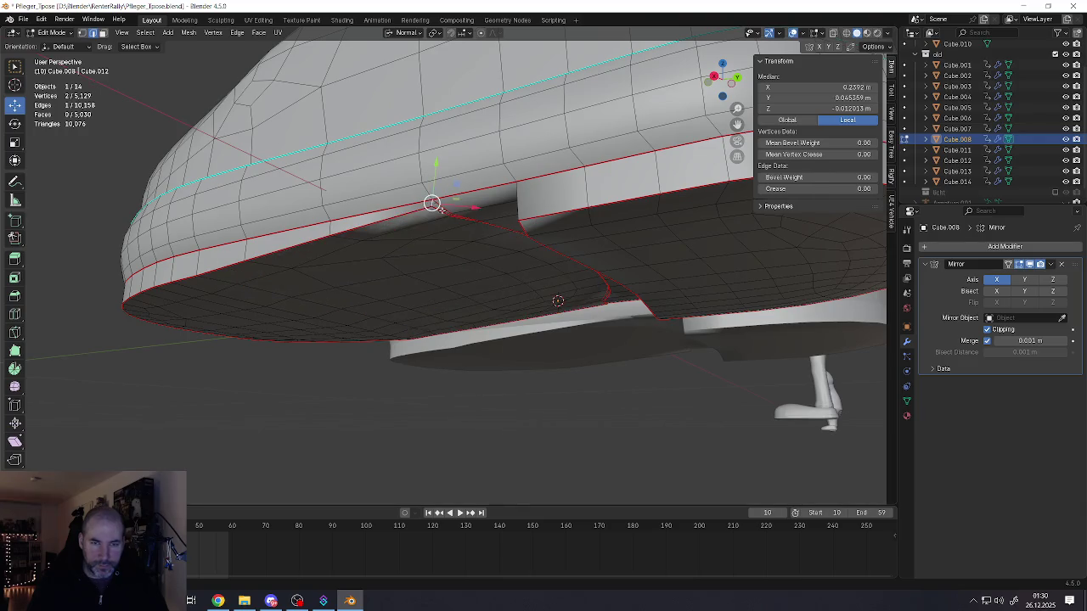
# - Mark the edge loop along the sole's inner seam as sharp
pyautogui.moveTo(432, 203)
pyautogui.mouseDown(button='middle')
pyautogui.moveTo(422, 241)
pyautogui.moveTo(557, 270)
pyautogui.mouseUp(button='middle')
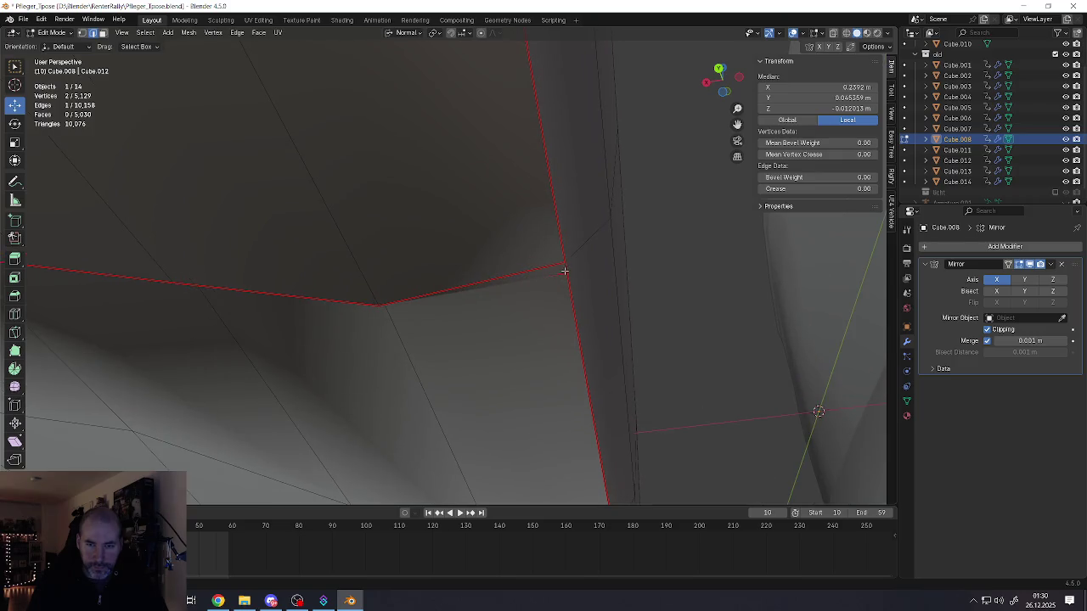
pyautogui.hotkey('ctrl', 'e')
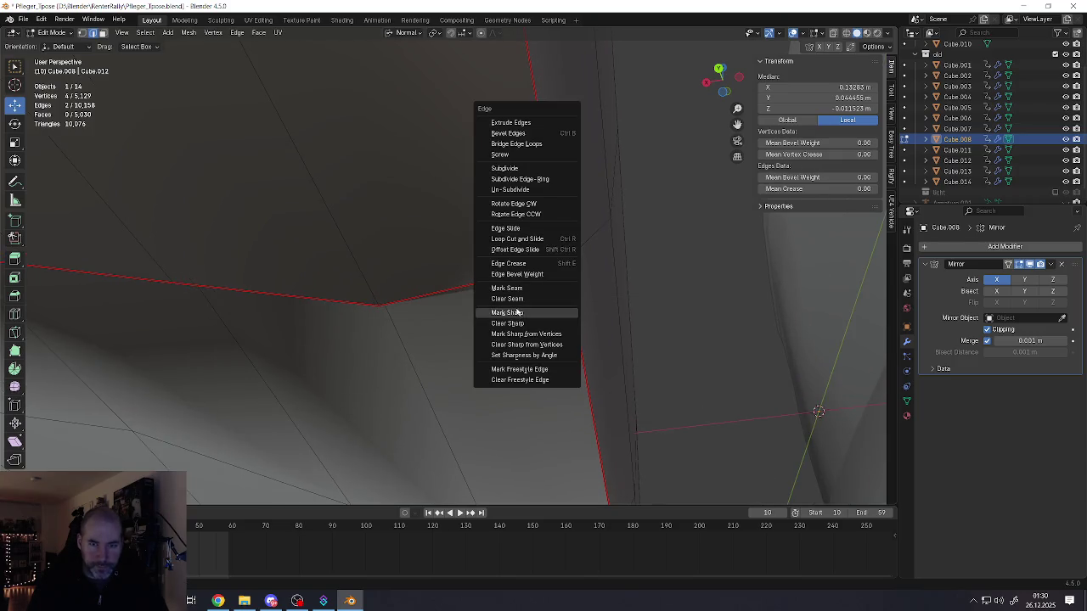
pyautogui.click(493, 298)
pyautogui.keyDown('alt'); pyautogui.click(493, 298); pyautogui.keyUp('alt')
pyautogui.moveTo(493, 296)
pyautogui.mouseDown(button='middle')
pyautogui.moveTo(473, 336)
pyautogui.moveTo(480, 309)
pyautogui.mouseUp(button='middle')
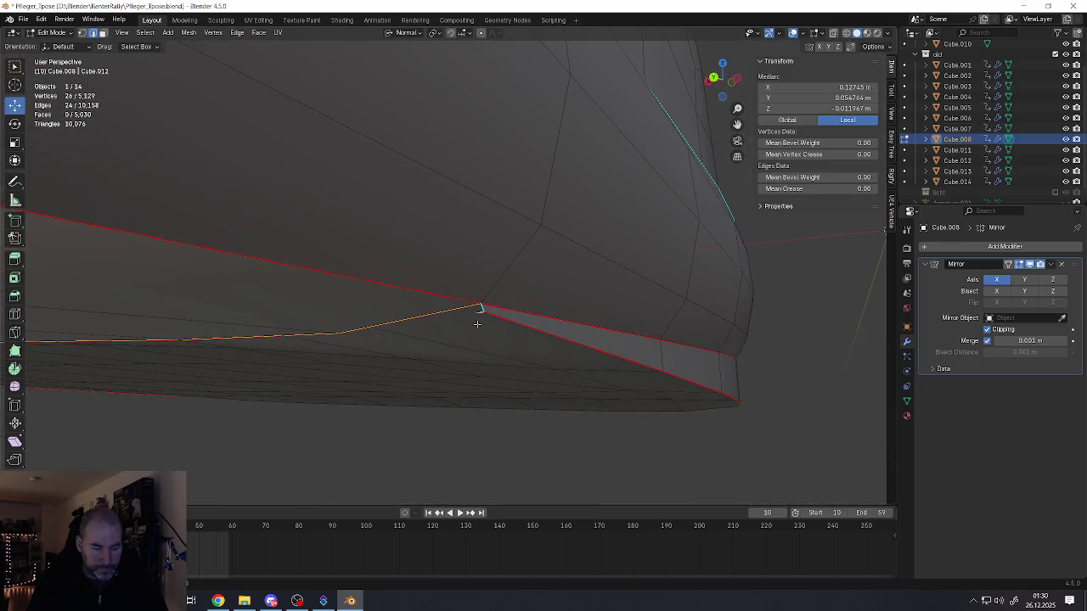
pyautogui.hotkey('ctrl', 'e')
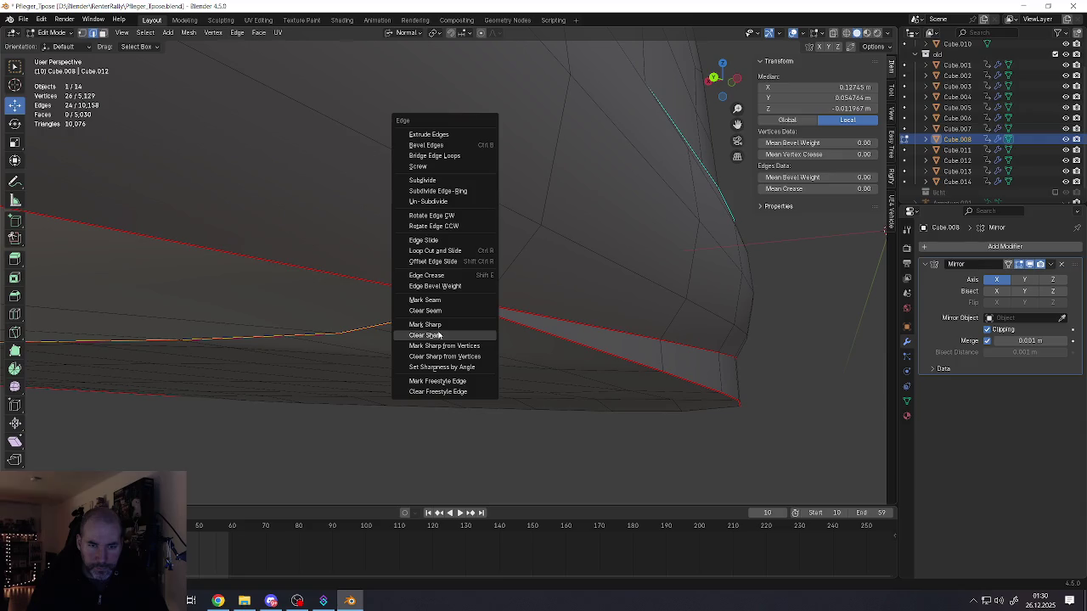
pyautogui.click(438, 325)
# - Lower the sharp seam loop slightly along Z in two small moves
pyautogui.moveTo(461, 311)
pyautogui.mouseDown(button='middle')
pyautogui.moveTo(382, 272)
pyautogui.moveTo(542, 243)
pyautogui.moveTo(234, 147)
pyautogui.mouseUp(button='middle')
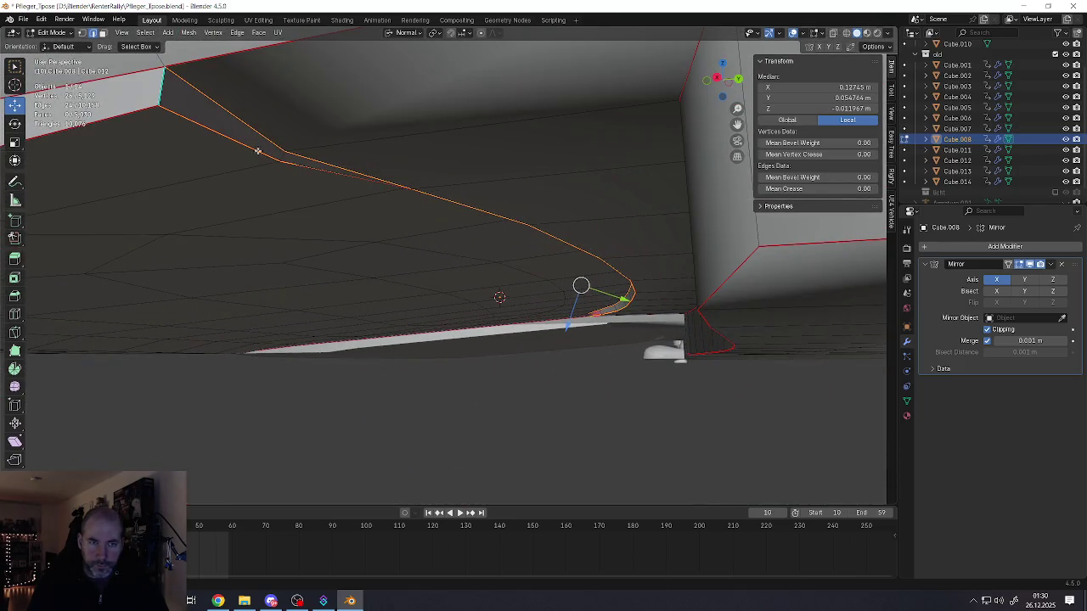
pyautogui.moveTo(571, 308)
pyautogui.mouseDown(button='middle')
pyautogui.moveTo(584, 312)
pyautogui.moveTo(599, 295)
pyautogui.moveTo(597, 310)
pyautogui.mouseUp(button='middle')
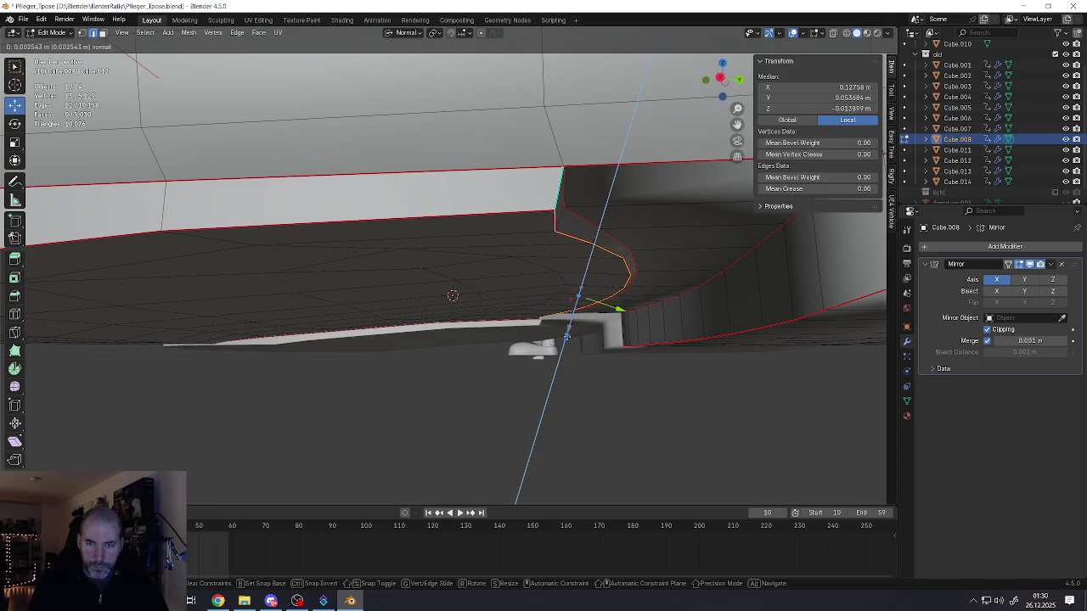
pyautogui.moveTo(570, 325); pyautogui.dragTo(544, 310)
pyautogui.moveTo(543, 310); pyautogui.dragTo(560, 317, button='middle')
pyautogui.moveTo(595, 337); pyautogui.dragTo(595, 342)
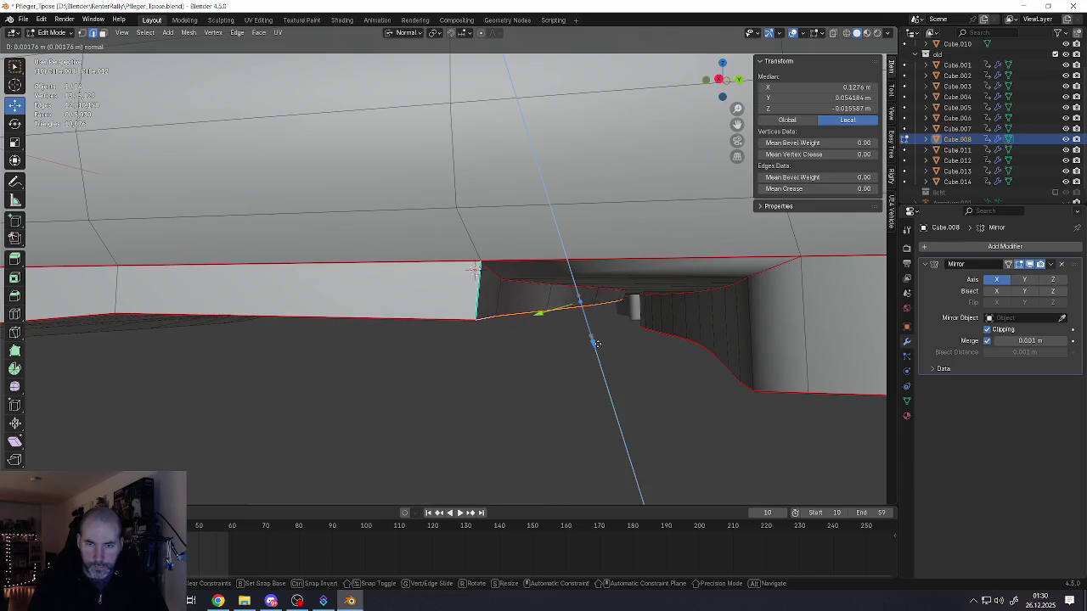
pyautogui.moveTo(595, 341)
pyautogui.mouseDown(button='middle')
pyautogui.moveTo(547, 287)
pyautogui.moveTo(450, 286)
pyautogui.moveTo(533, 320)
pyautogui.mouseUp(button='middle')
pyautogui.press('l')
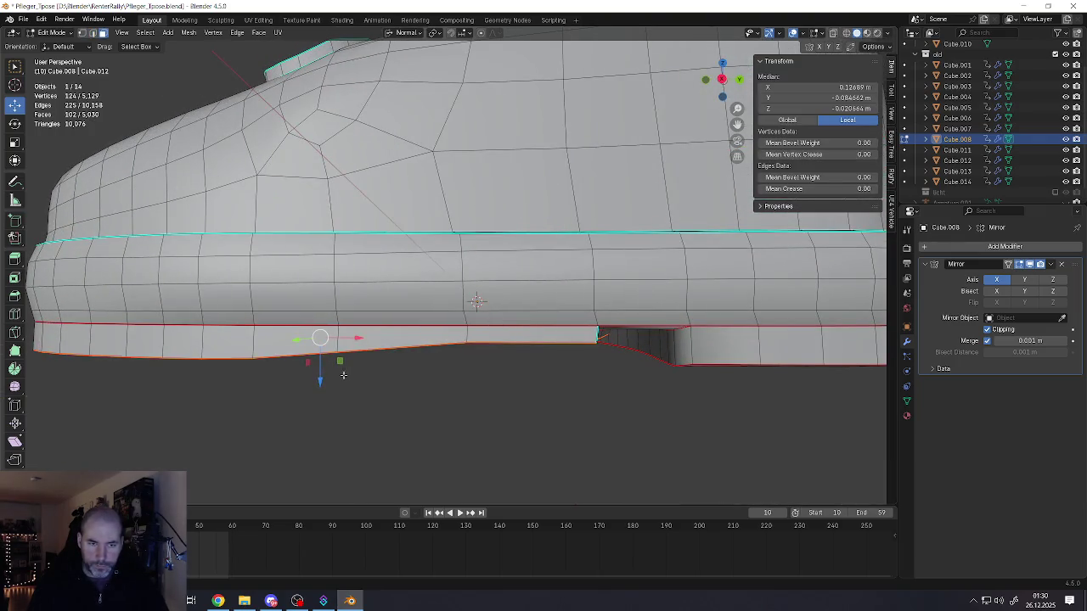
# - Move the sole's bottom faces along Z, then view the shoe from below
pyautogui.moveTo(321, 380); pyautogui.dragTo(324, 387)
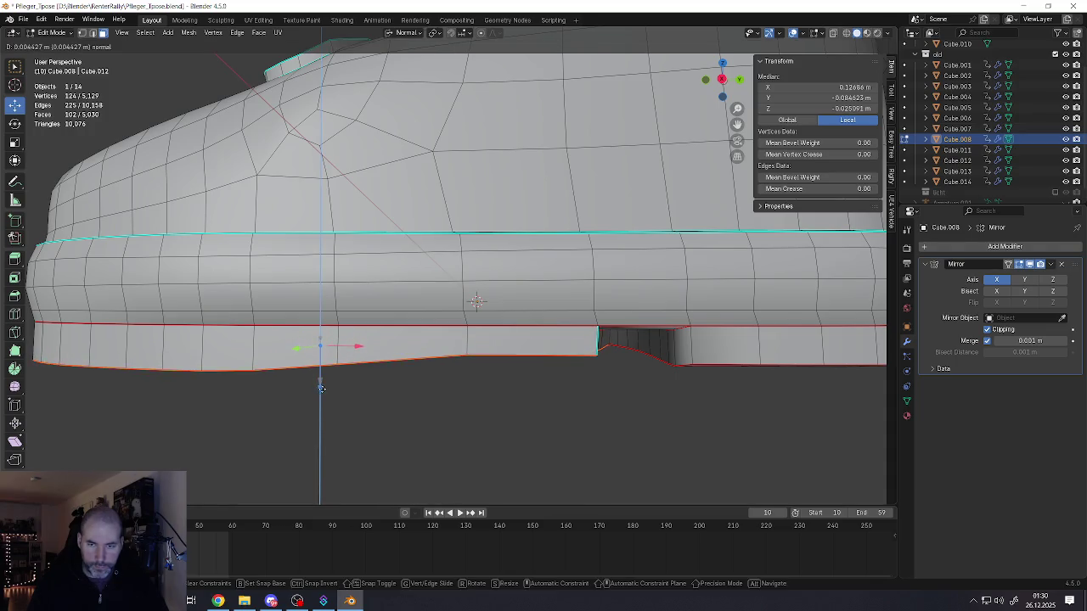
pyautogui.moveTo(324, 387)
pyautogui.mouseDown(button='middle')
pyautogui.moveTo(352, 376)
pyautogui.moveTo(411, 404)
pyautogui.mouseUp(button='middle')
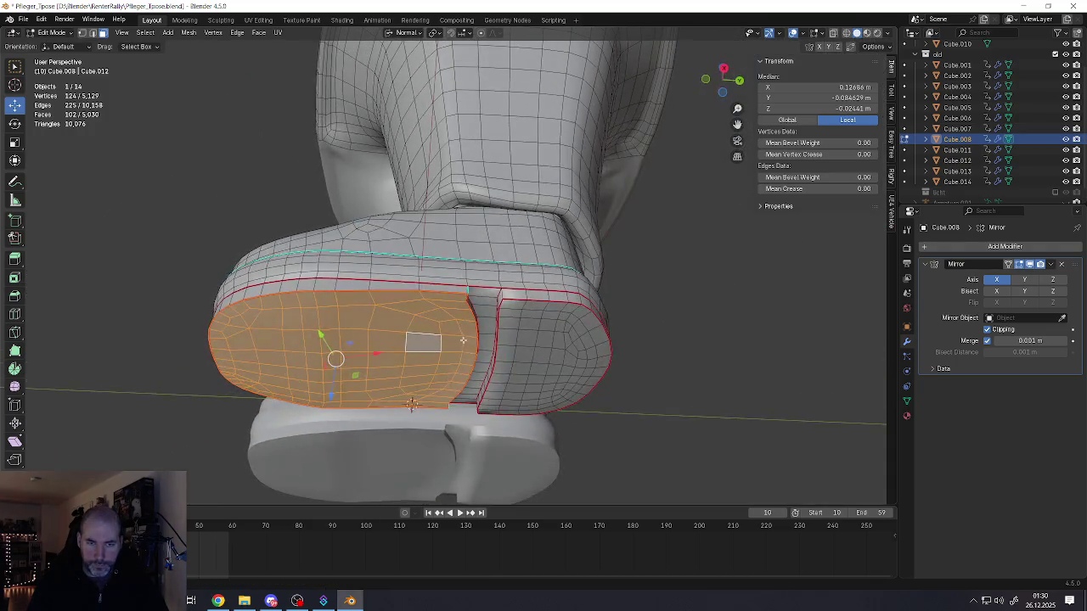
pyautogui.click(516, 310)
pyautogui.moveTo(515, 310); pyautogui.dragTo(467, 352, button='middle')
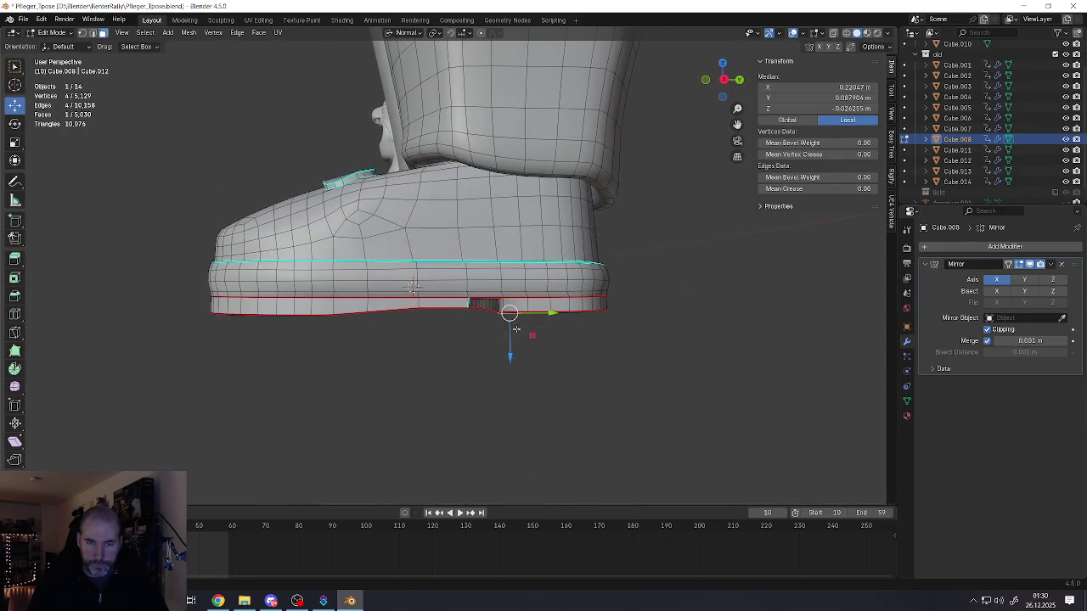
pyautogui.scroll(2, 467, 352)
pyautogui.scroll(2, 471, 305)
pyautogui.moveTo(471, 305); pyautogui.dragTo(481, 265, button='middle')
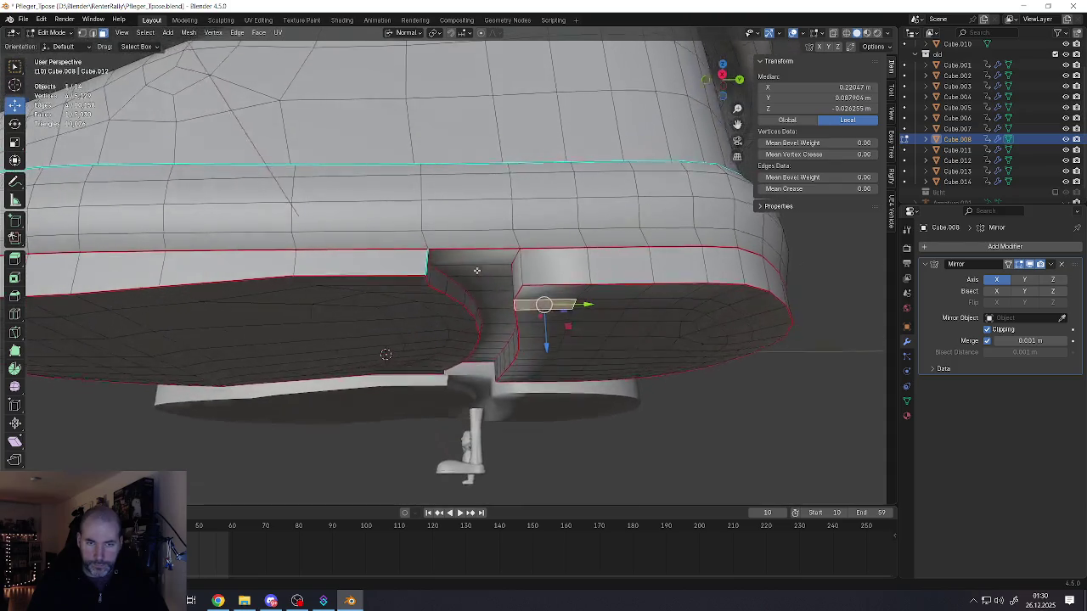
pyautogui.scroll(-5, 515, 293)
pyautogui.scroll(5, 516, 293)
# - Mark the edges along the sole seam as sharp
pyautogui.click(514, 289)
pyautogui.scroll(-3, 515, 289)
pyautogui.moveTo(413, 329); pyautogui.dragTo(424, 255, button='middle')
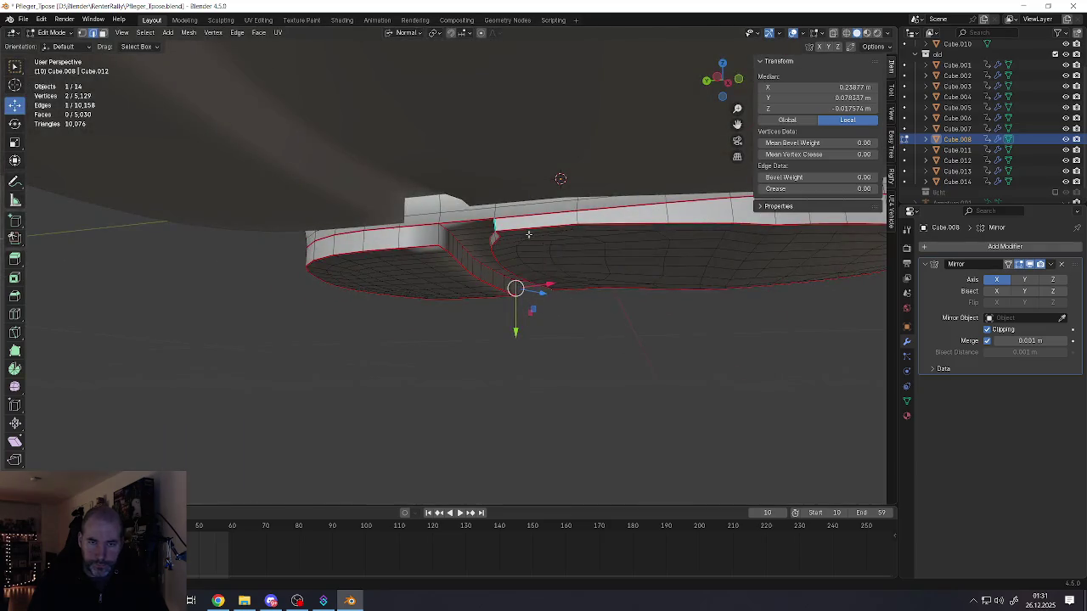
pyautogui.moveTo(487, 231); pyautogui.dragTo(595, 248, button='middle')
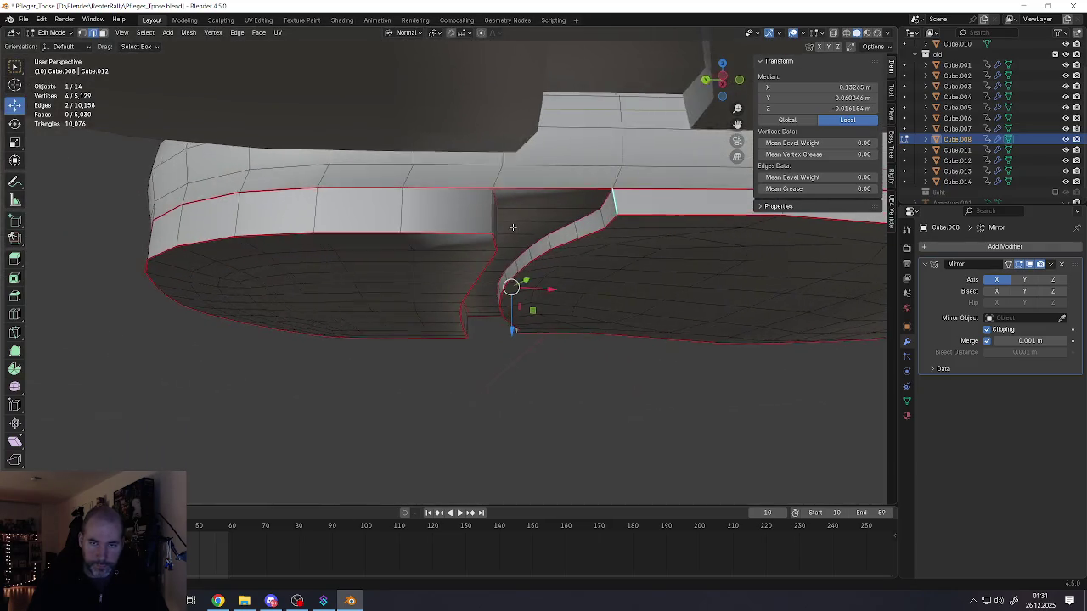
pyautogui.hotkey('ctrl', 'e')
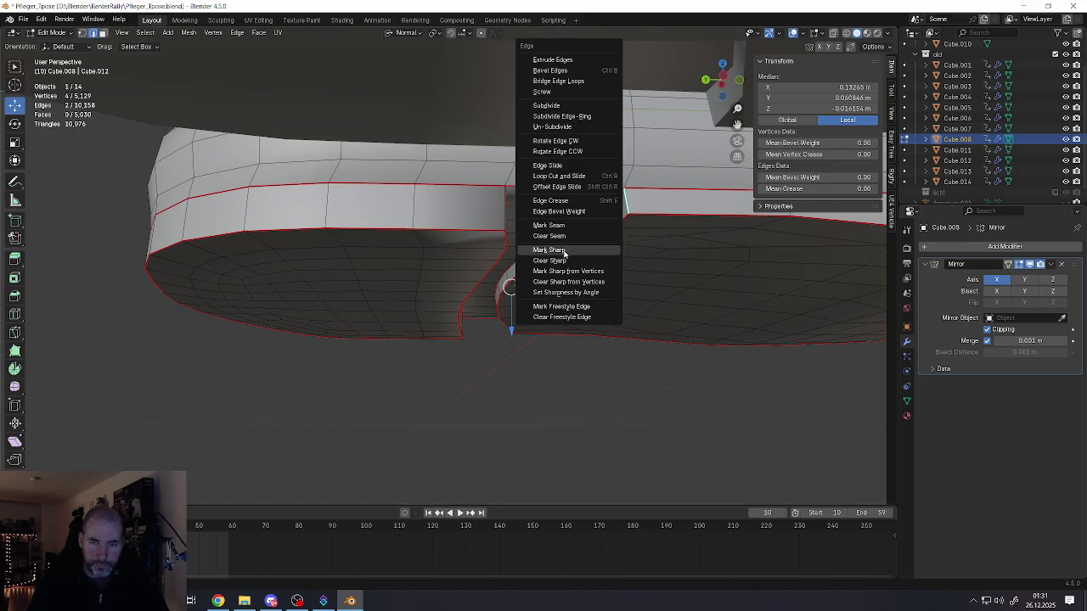
pyautogui.click(564, 252)
pyautogui.moveTo(564, 253); pyautogui.dragTo(473, 246, button='middle')
pyautogui.hotkey('ctrl', 'e')
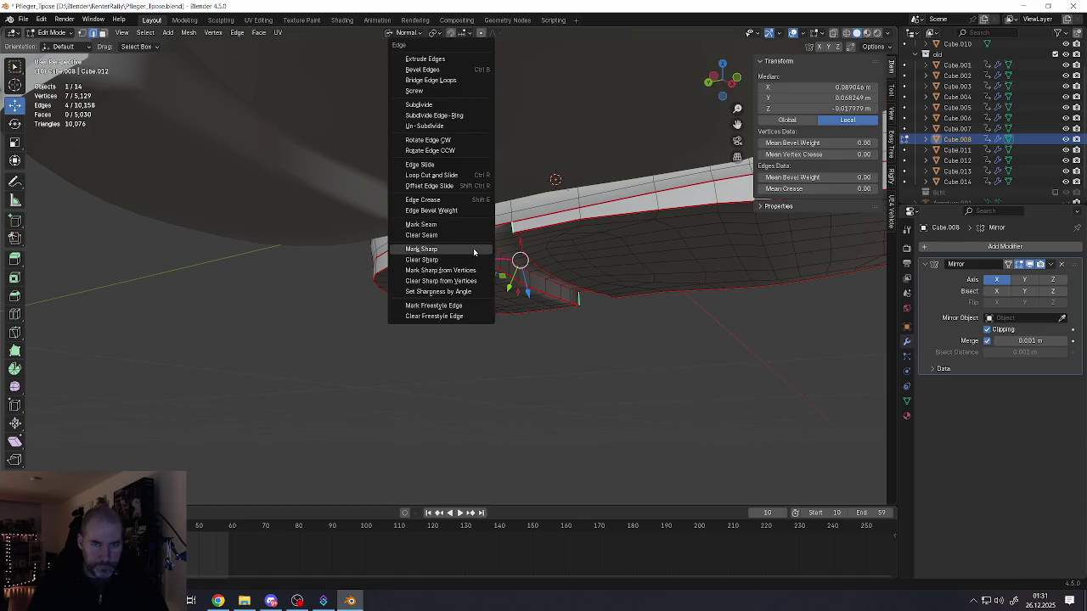
pyautogui.click(484, 252)
# - Mark the heel slot's seam edges and its right-side edge loop sharp
pyautogui.click(479, 244)
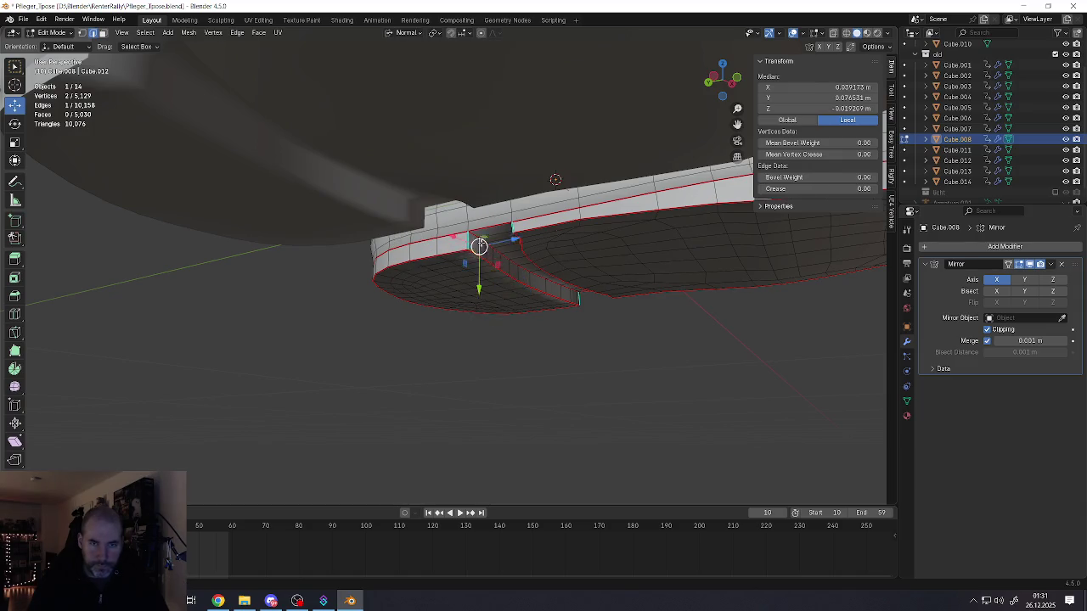
pyautogui.moveTo(499, 253); pyautogui.dragTo(513, 259, button='middle')
pyautogui.keyDown('ctrl'); pyautogui.click(535, 273); pyautogui.keyUp('ctrl')
pyautogui.hotkey('ctrl', 'e')
pyautogui.click(535, 274)
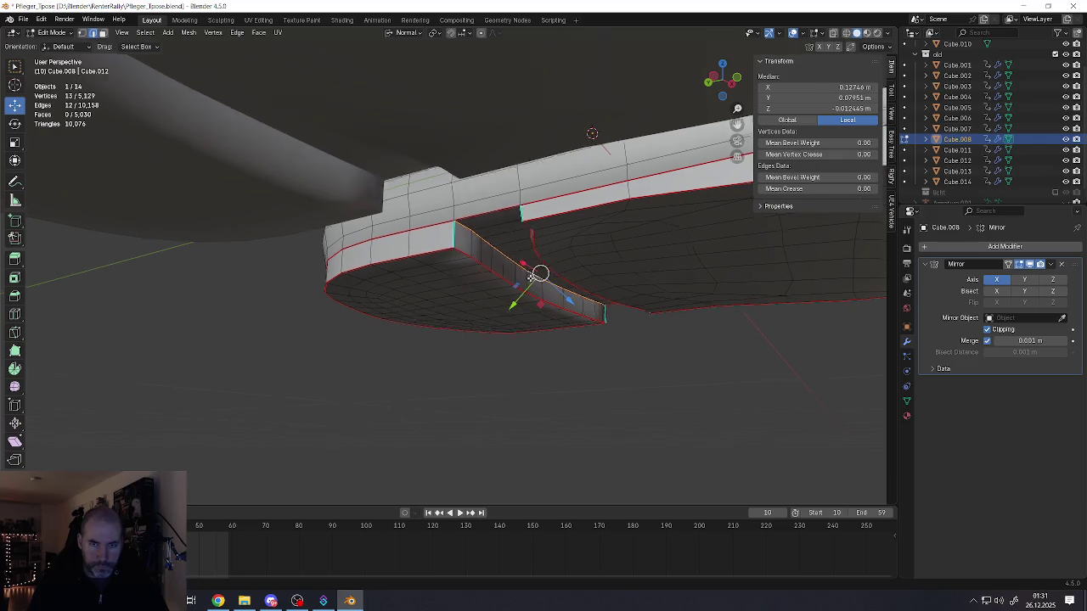
pyautogui.moveTo(538, 274); pyautogui.dragTo(550, 244, button='middle')
pyautogui.scroll(2, 550, 245)
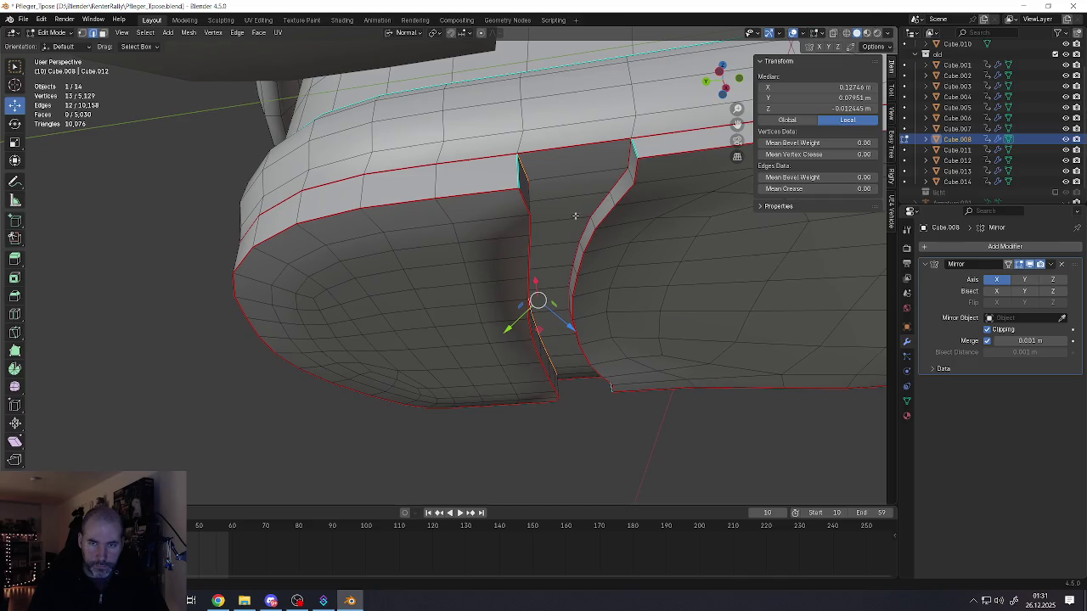
pyautogui.keyDown('alt'); pyautogui.click(597, 213); pyautogui.keyUp('alt')
pyautogui.hotkey('ctrl', 'e')
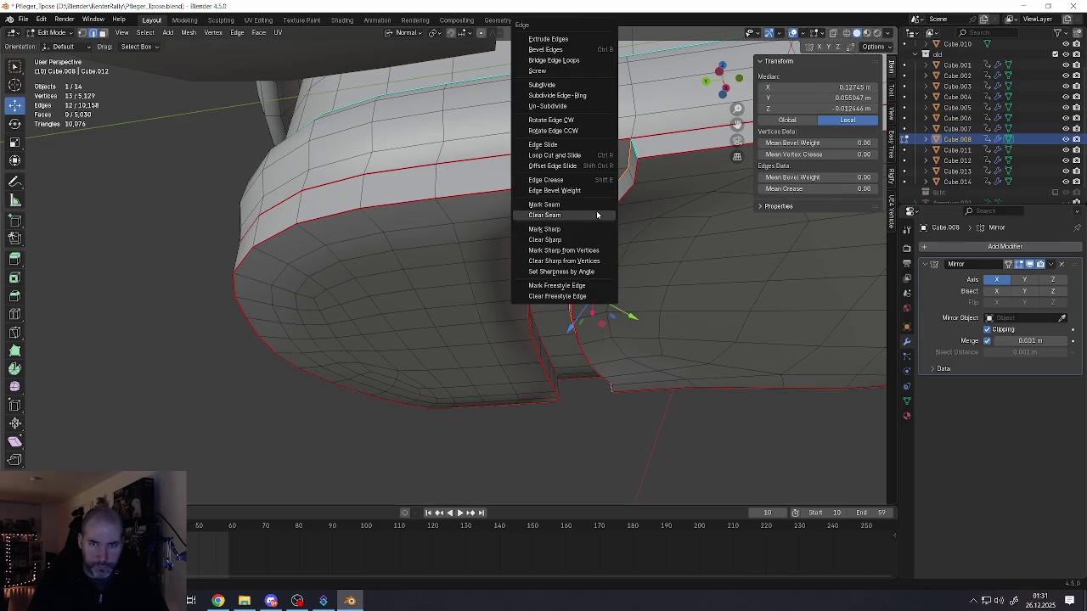
pyautogui.click(579, 228)
# - Mark the slot's inner and lower edge loops sharp
pyautogui.moveTo(570, 226); pyautogui.dragTo(544, 216, button='middle')
pyautogui.keyDown('alt'); pyautogui.click(475, 237); pyautogui.keyUp('alt')
pyautogui.keyDown('alt'); pyautogui.click(473, 240); pyautogui.keyUp('alt')
pyautogui.hotkey('ctrl', 'e')
pyautogui.click(471, 242)
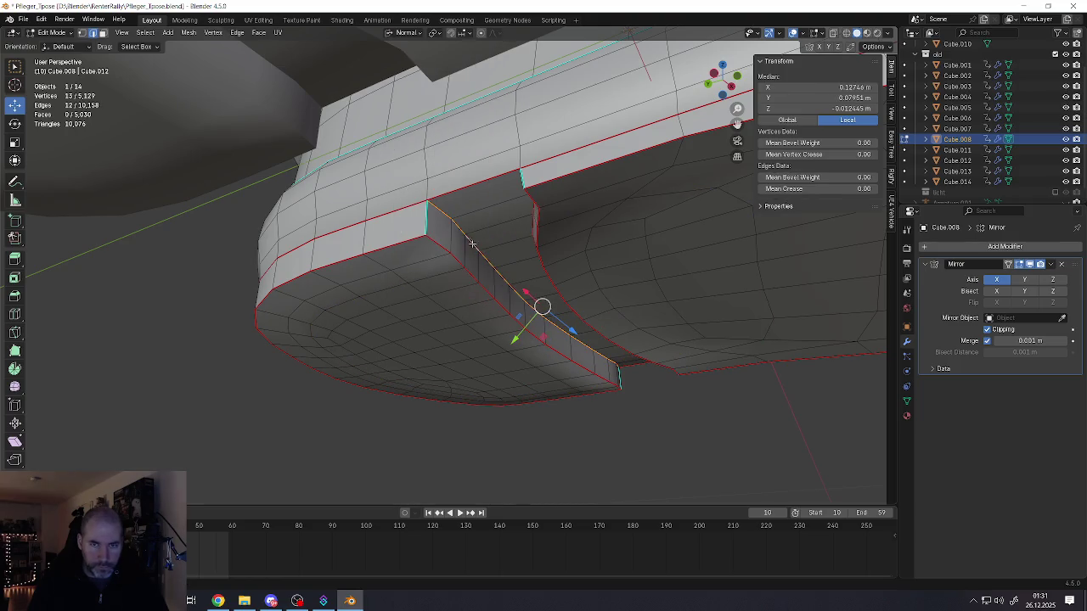
pyautogui.keyDown('alt'); pyautogui.click(466, 277); pyautogui.keyUp('alt')
pyautogui.keyDown('alt'); pyautogui.click(467, 278); pyautogui.keyUp('alt')
pyautogui.hotkey('ctrl', 'e')
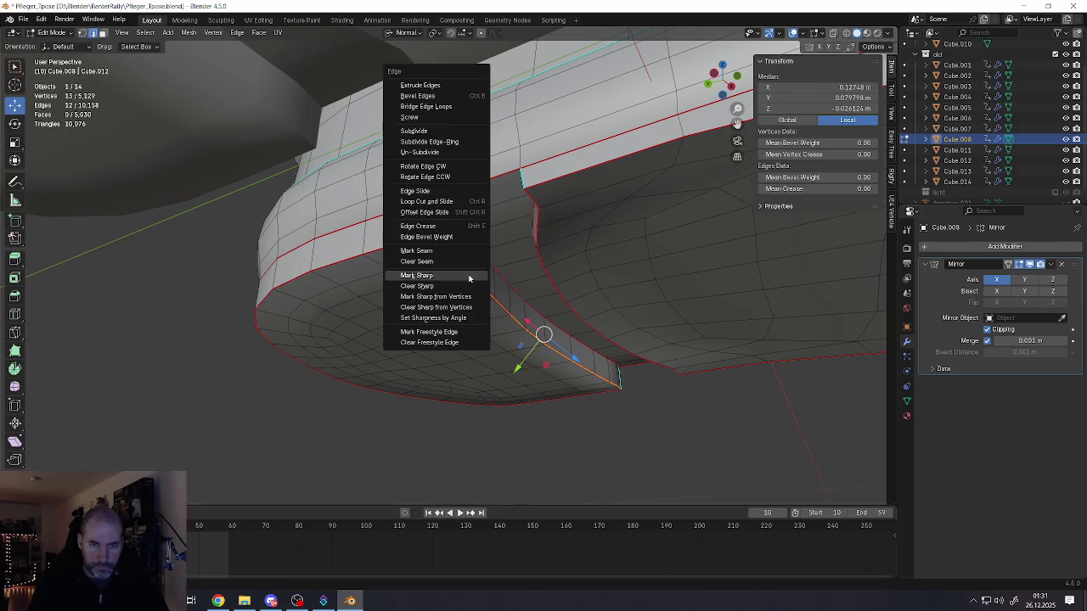
pyautogui.click(469, 276)
# - Select the sole rim edges around the foot's underside and mark them sharp
pyautogui.moveTo(455, 269); pyautogui.dragTo(639, 273, button='middle')
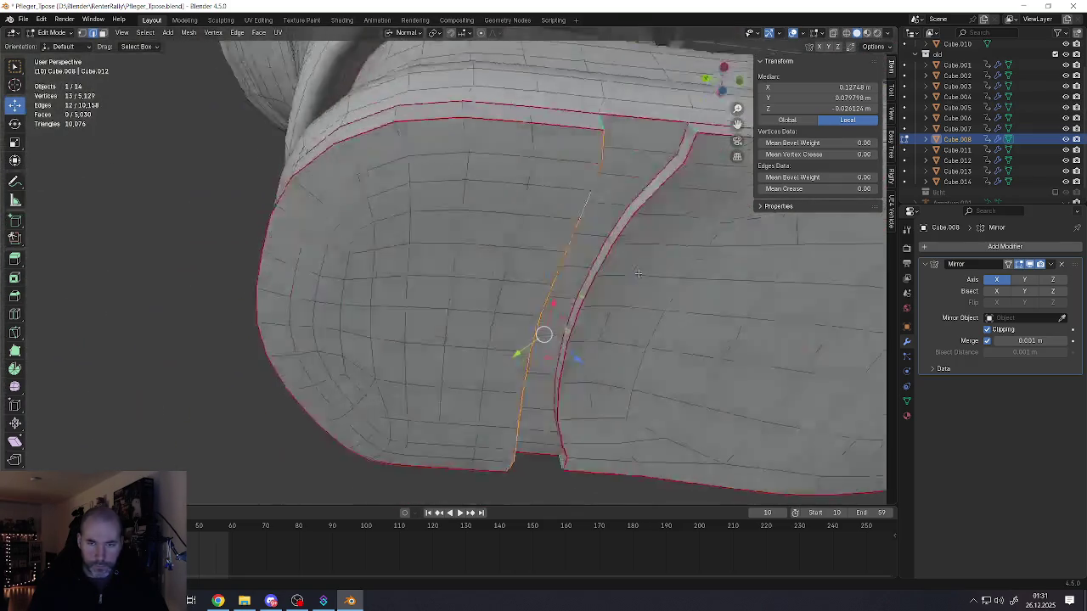
pyautogui.scroll(-5, 638, 273)
pyautogui.moveTo(639, 274)
pyautogui.mouseDown(button='middle')
pyautogui.moveTo(651, 278)
pyautogui.moveTo(579, 262)
pyautogui.mouseUp(button='middle')
pyautogui.keyDown('ctrl'); pyautogui.click(577, 256); pyautogui.keyUp('ctrl')
pyautogui.keyDown('ctrl'); pyautogui.click(446, 275); pyautogui.keyUp('ctrl')
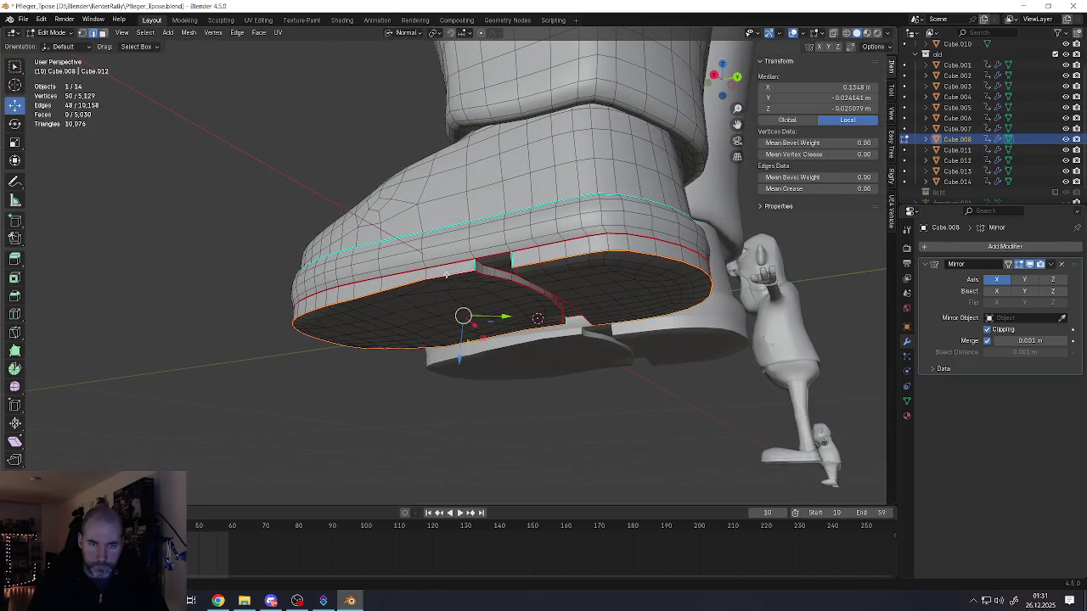
pyautogui.keyDown('ctrl'); pyautogui.click(488, 276); pyautogui.keyUp('ctrl')
pyautogui.moveTo(488, 276); pyautogui.dragTo(574, 288, button='middle')
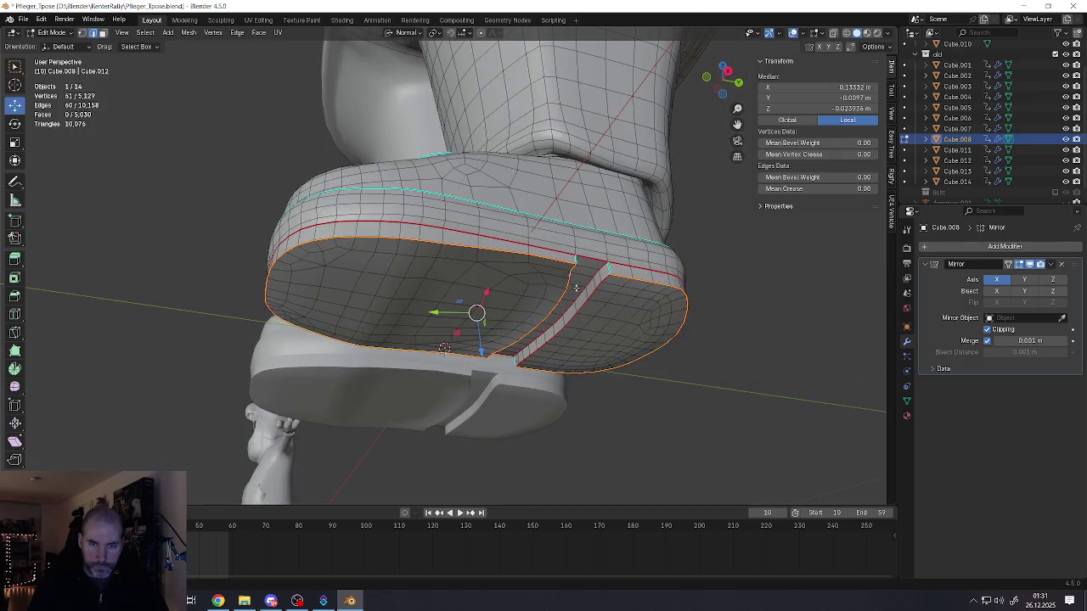
pyautogui.keyDown('ctrl'); pyautogui.click(583, 303); pyautogui.keyUp('ctrl')
pyautogui.hotkey('ctrl', 'e')
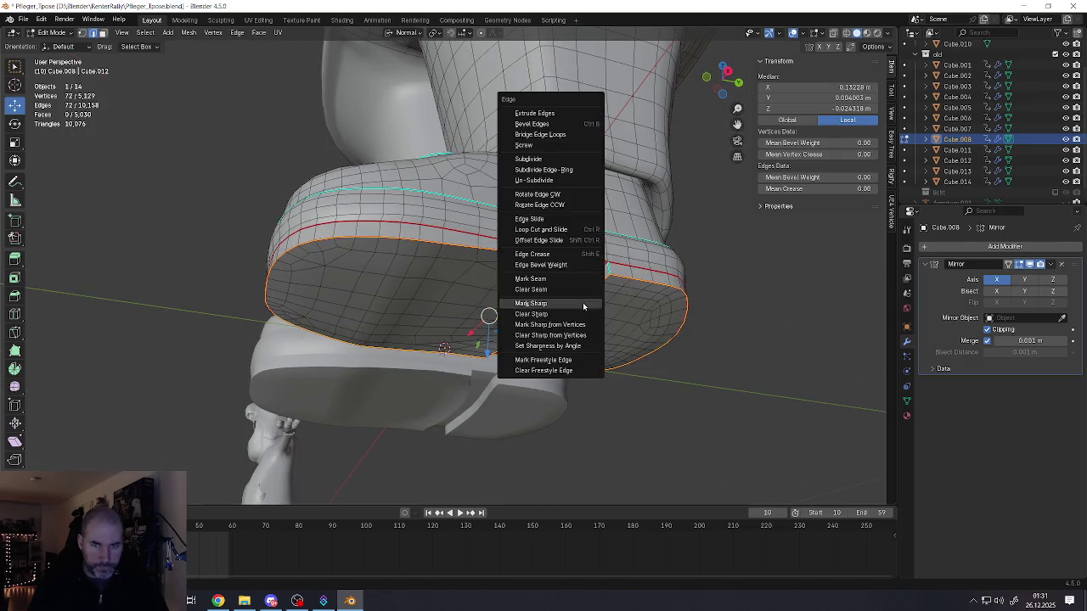
pyautogui.click(530, 303)
# - Return to Object Mode to check the shoes, then re-enter Edit Mode on the shoe
pyautogui.moveTo(531, 303)
pyautogui.mouseDown(button='middle')
pyautogui.moveTo(586, 288)
pyautogui.moveTo(535, 283)
pyautogui.moveTo(550, 324)
pyautogui.moveTo(449, 312)
pyautogui.mouseUp(button='middle')
pyautogui.click(571, 287)
pyautogui.scroll(-3, 544, 306)
pyautogui.press('Tab')
pyautogui.scroll(-2, 547, 319)
pyautogui.scroll(3, 450, 311)
pyautogui.press('Tab')
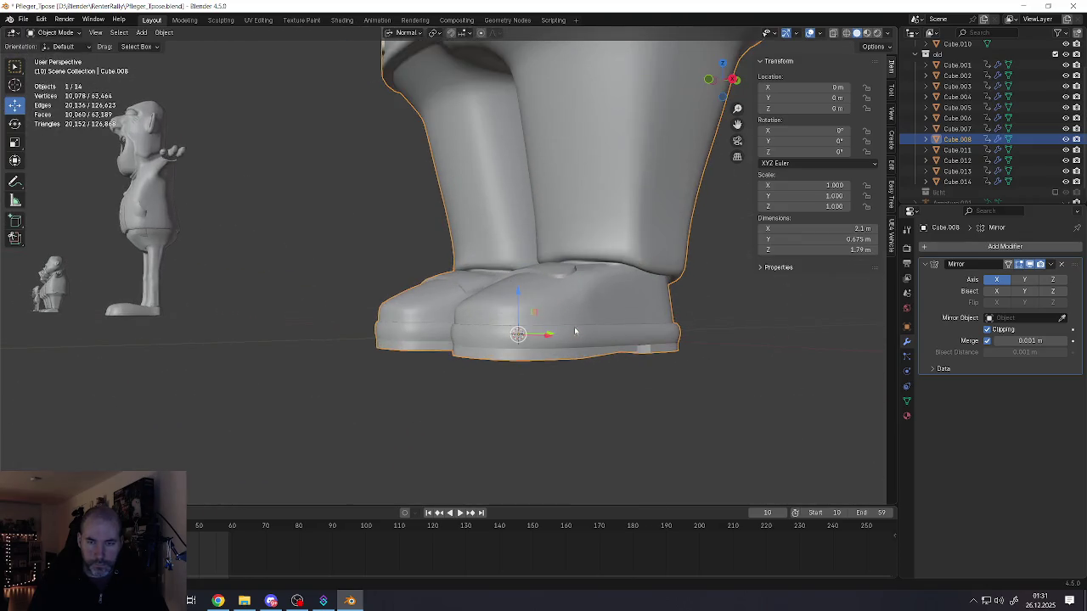
# - Dissolve two horizontal edge loops on the shoe sole
pyautogui.scroll(2, 607, 326)
pyautogui.moveTo(606, 325); pyautogui.dragTo(518, 330, button='middle')
pyautogui.click(518, 327)
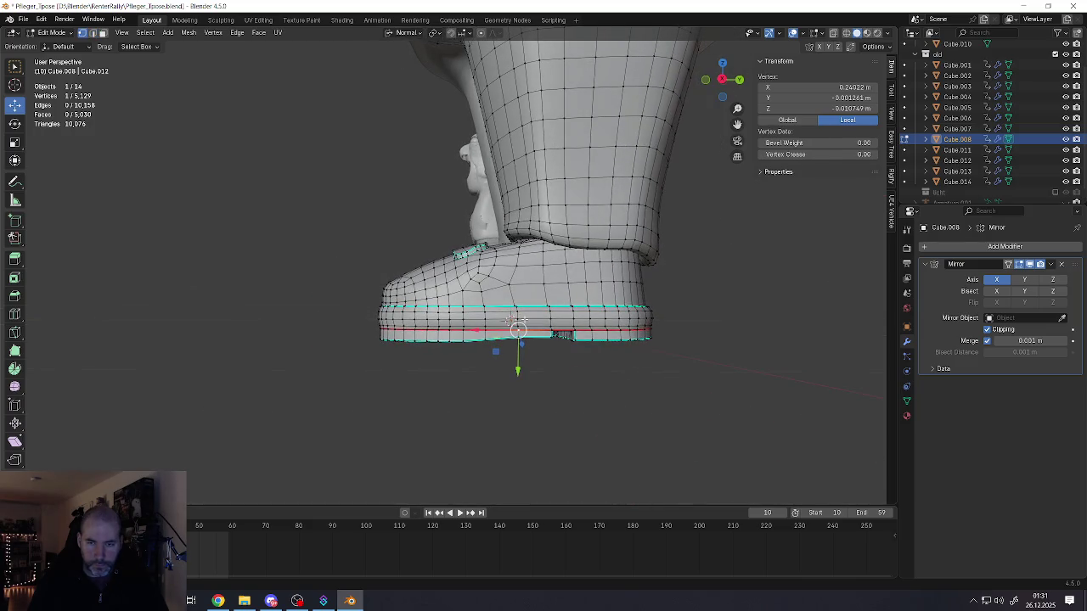
pyautogui.keyDown('alt'); pyautogui.click(532, 321); pyautogui.keyUp('alt')
pyautogui.press('x')
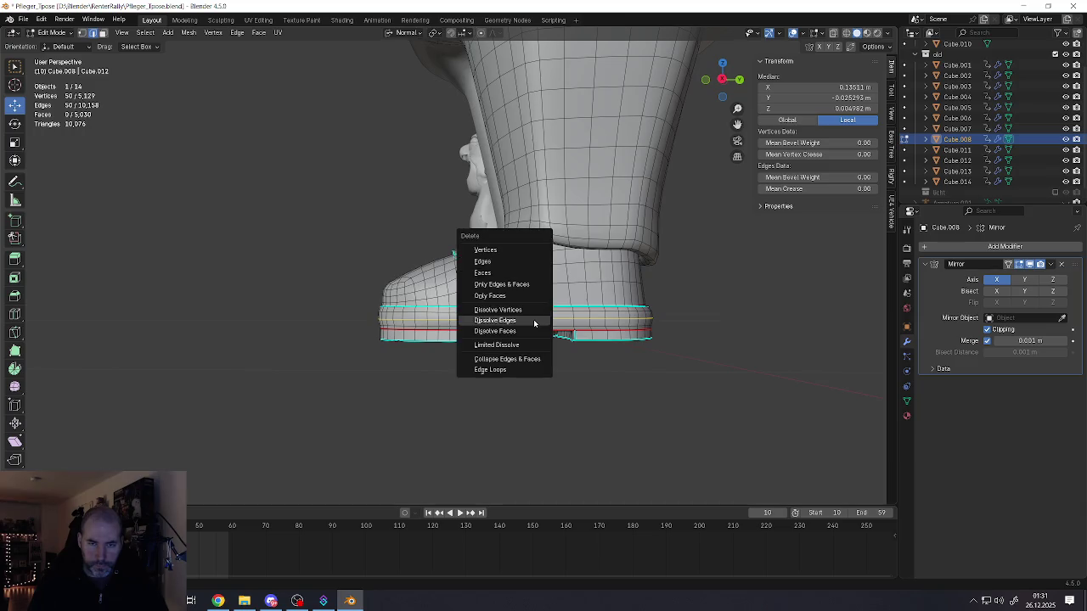
pyautogui.click(533, 320)
pyautogui.keyDown('alt'); pyautogui.click(541, 324); pyautogui.keyUp('alt')
pyautogui.press('x')
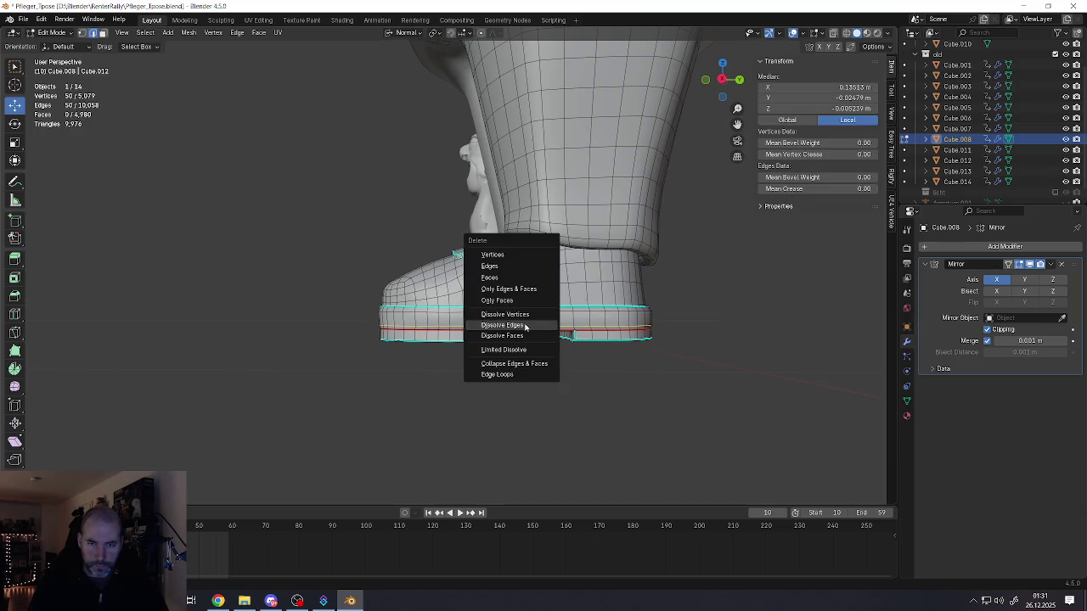
pyautogui.click(527, 322)
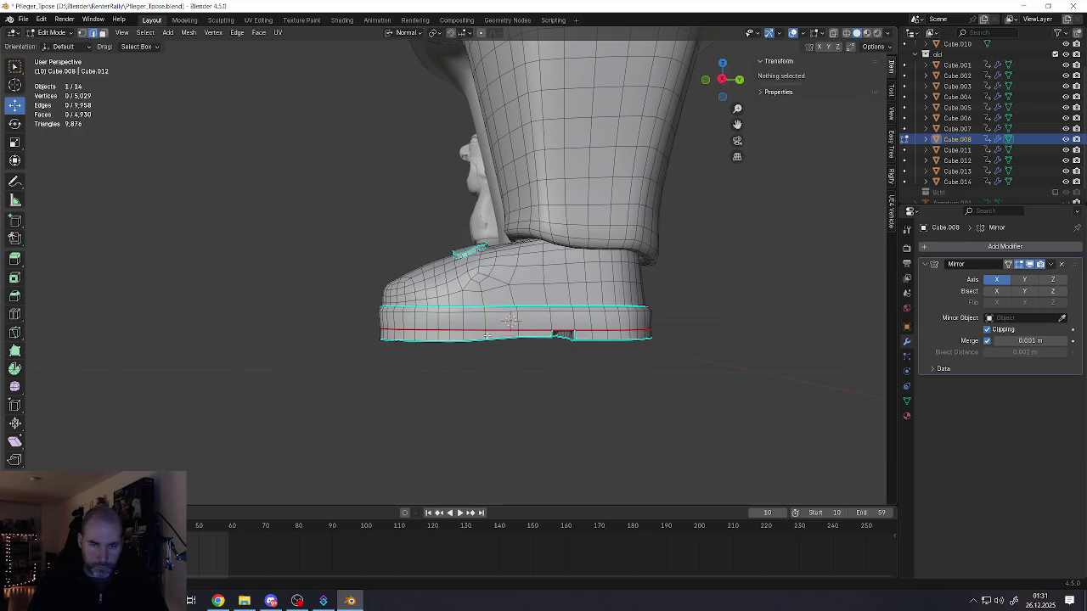
# - With X-ray on, box-select the sole and raise it along global Z
pyautogui.press('1')
pyautogui.click(485, 339)
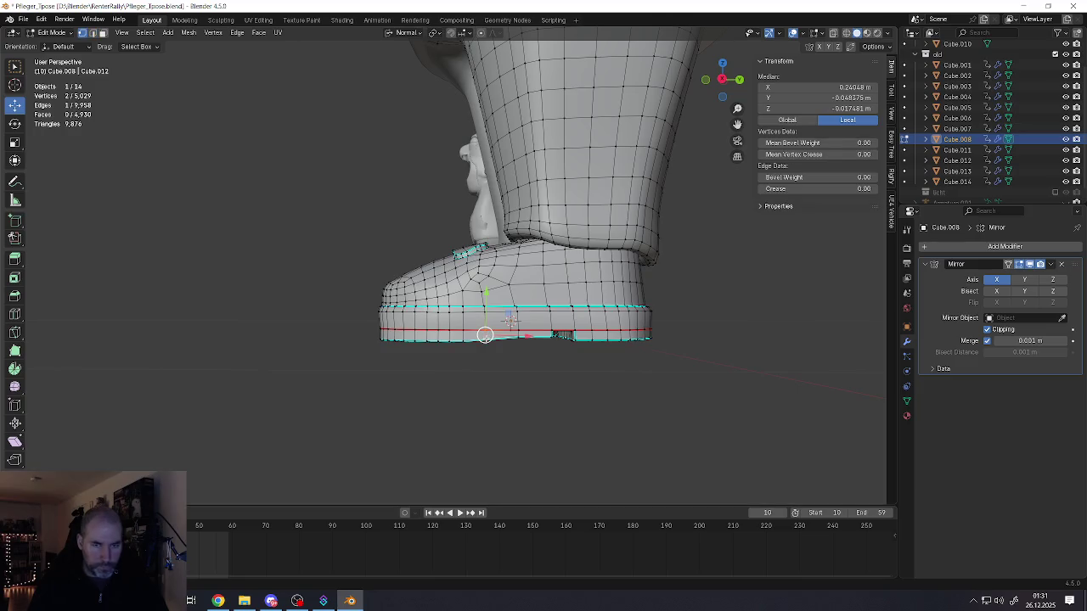
pyautogui.click(835, 33)
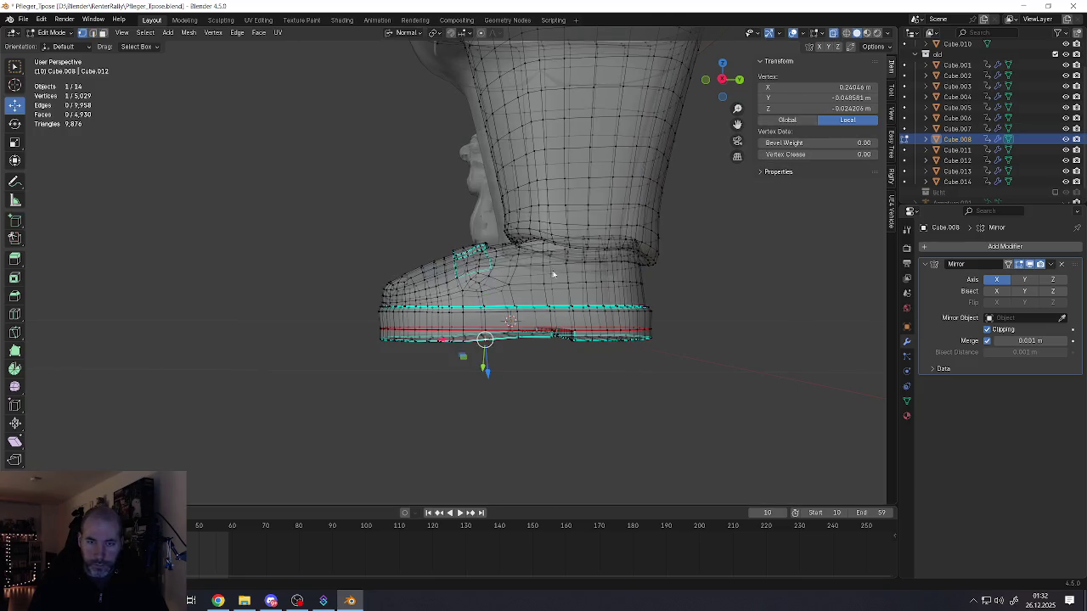
pyautogui.moveTo(358, 314); pyautogui.dragTo(667, 394)
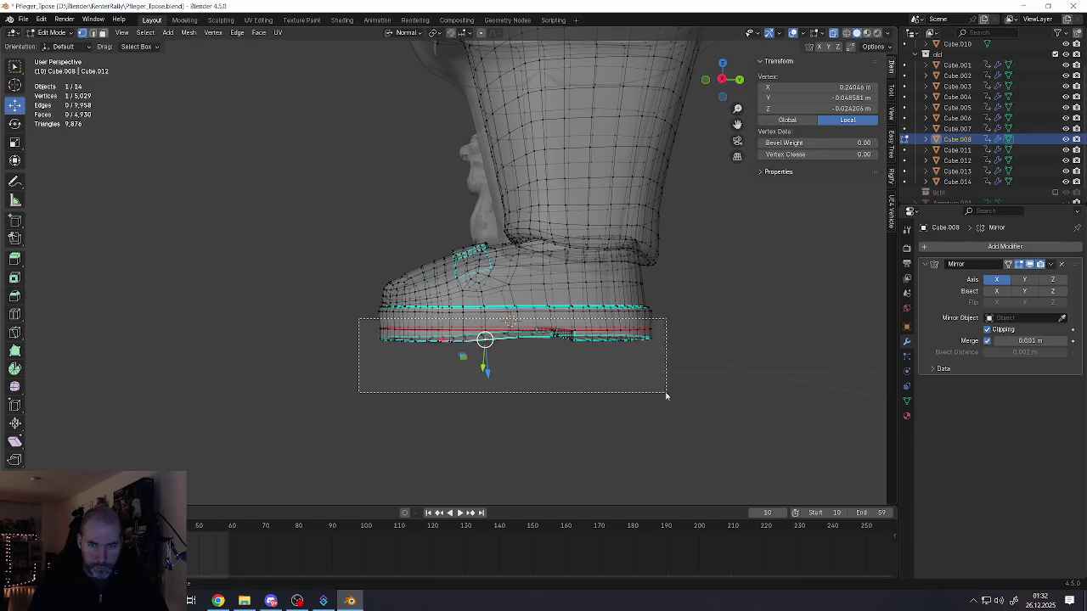
pyautogui.click(420, 33)
pyautogui.click(392, 68)
pyautogui.press('g')
pyautogui.press('z')
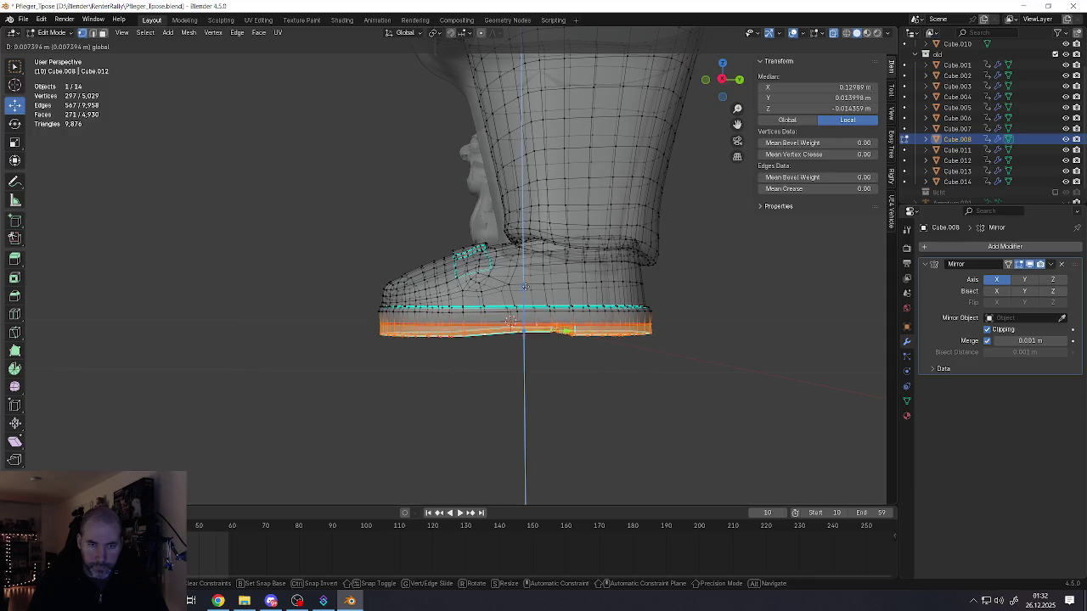
pyautogui.click(528, 281)
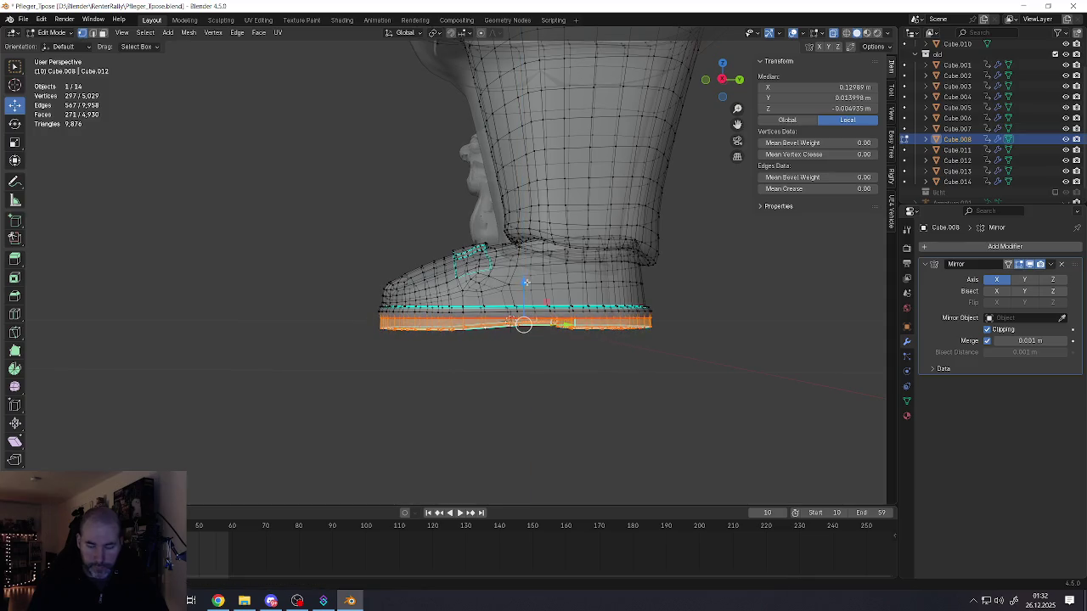
pyautogui.press('KP_1')
pyautogui.scroll(1, 549, 326)
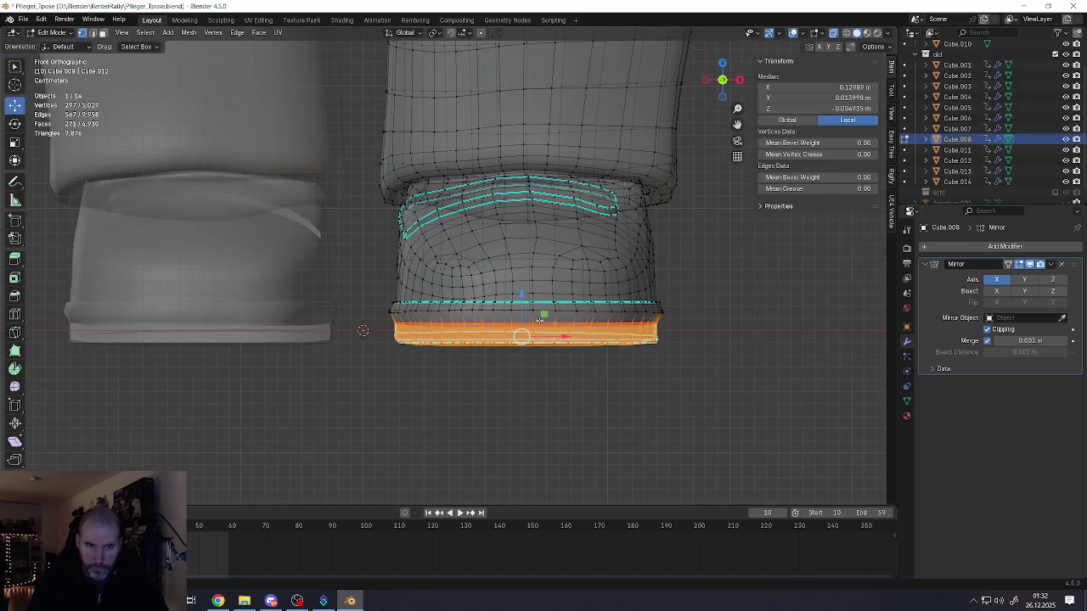
# - Fatten the sole band outward with Alt+S and nudge it slightly upward
pyautogui.hotkey('alt', 's')
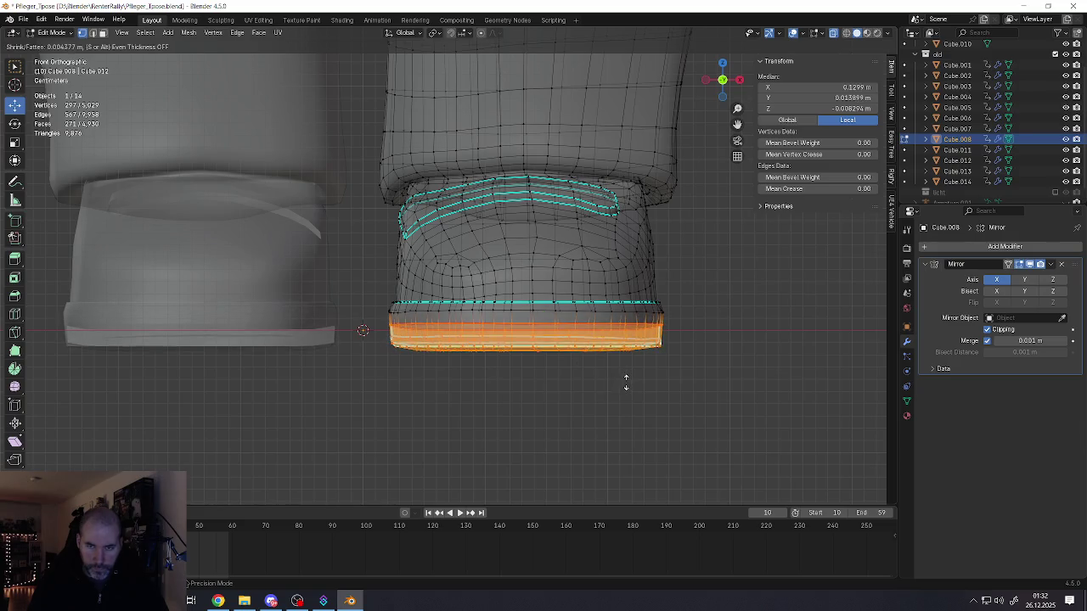
pyautogui.click(626, 385)
pyautogui.press('s')
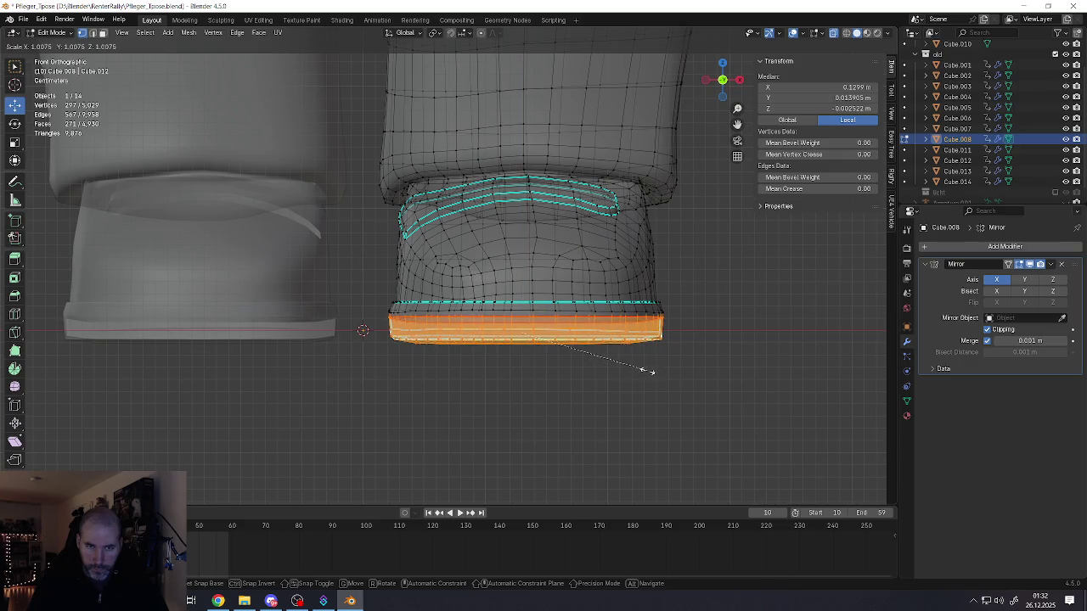
pyautogui.press('Escape')
pyautogui.hotkey('alt', 's')
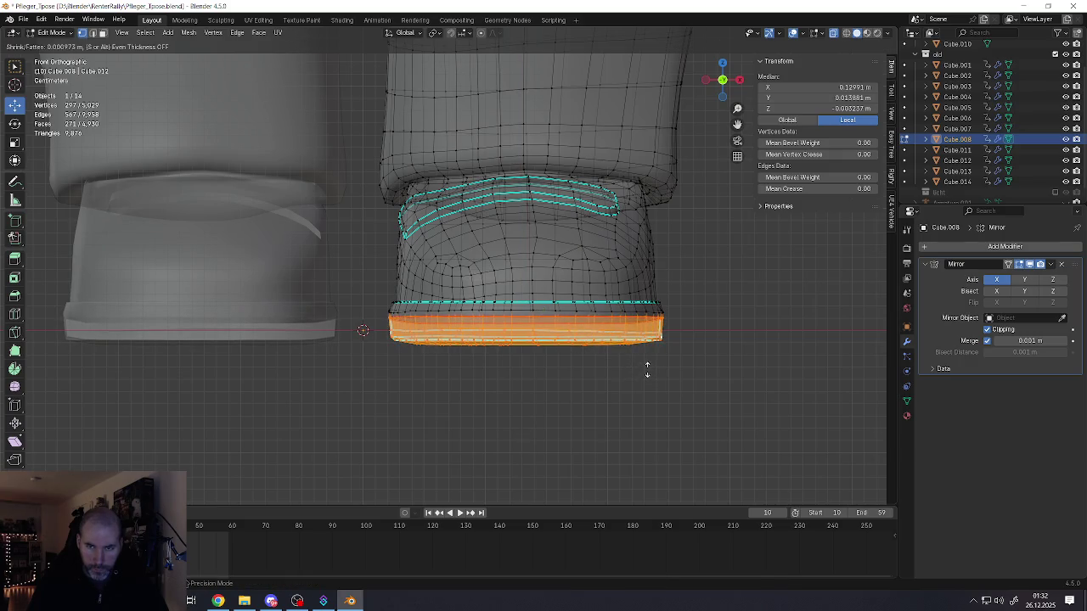
pyautogui.click(647, 371)
pyautogui.scroll(1, 556, 318)
pyautogui.scroll(4, 556, 319)
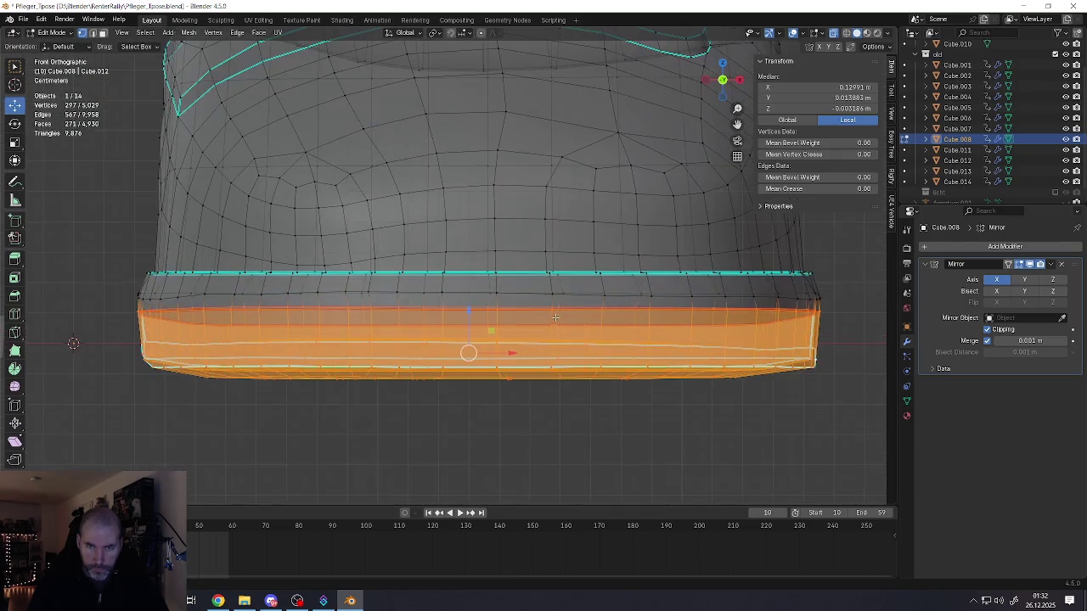
pyautogui.moveTo(469, 313); pyautogui.dragTo(474, 295)
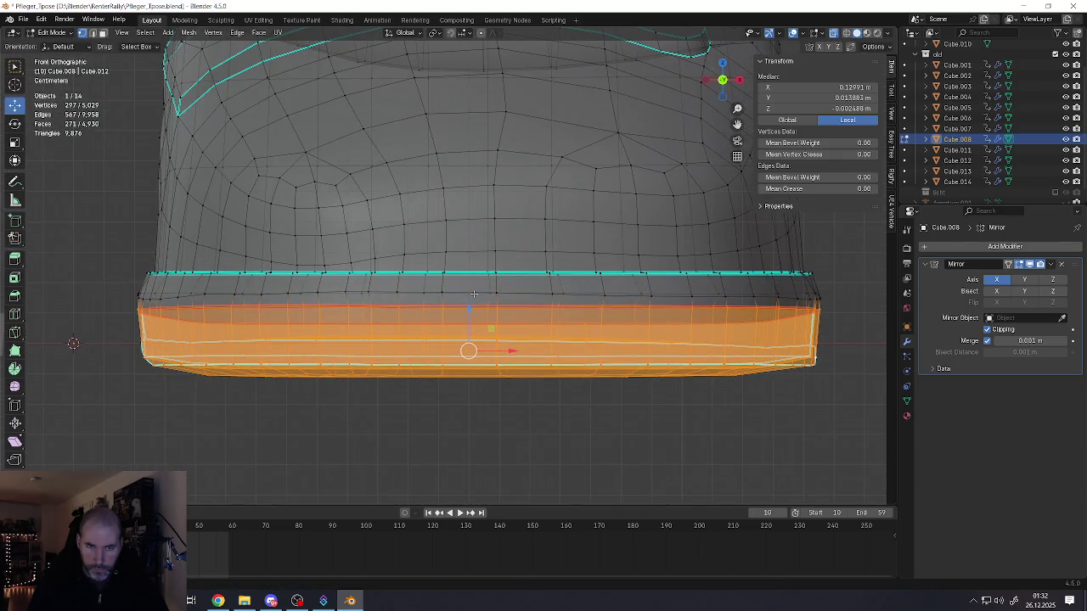
# - Scale one horizontal sole edge loop vertically to flatten it
pyautogui.keyDown('alt'); pyautogui.click(473, 293); pyautogui.keyUp('alt')
pyautogui.press('s')
pyautogui.press('z')
pyautogui.click(485, 294)
# - Box-select a loop on the sole band and scale it to zero along Z
pyautogui.keyDown('alt'); pyautogui.click(484, 310); pyautogui.keyUp('alt')
pyautogui.keyDown('alt'); pyautogui.click(575, 309); pyautogui.keyUp('alt')
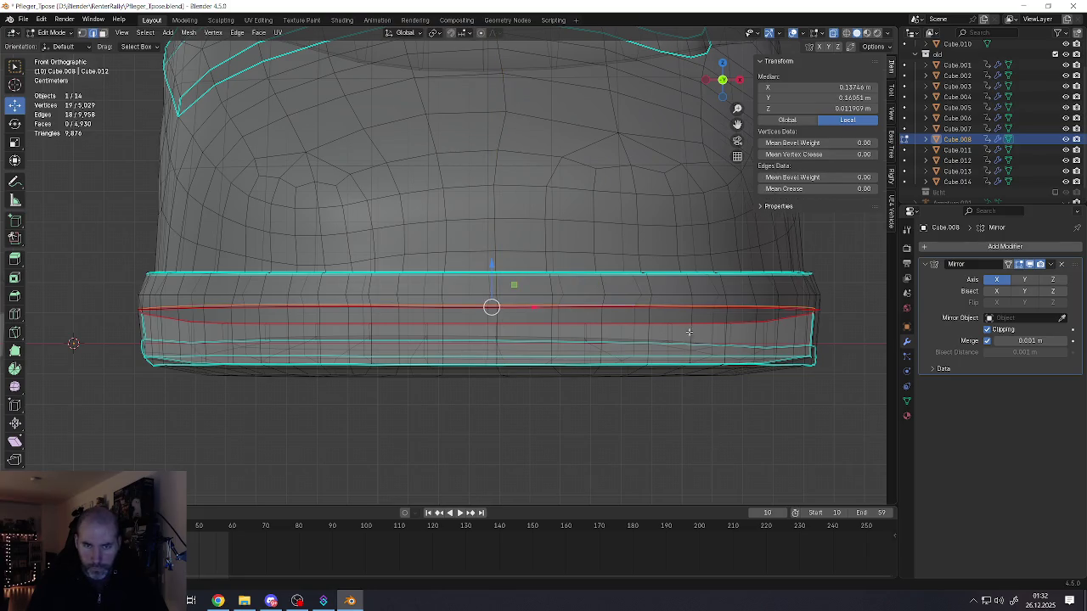
pyautogui.scroll(-3, 689, 332)
pyautogui.keyDown('alt'); pyautogui.keyDown('shift'); pyautogui.click(618, 325); pyautogui.keyUp('shift'); pyautogui.keyUp('alt')
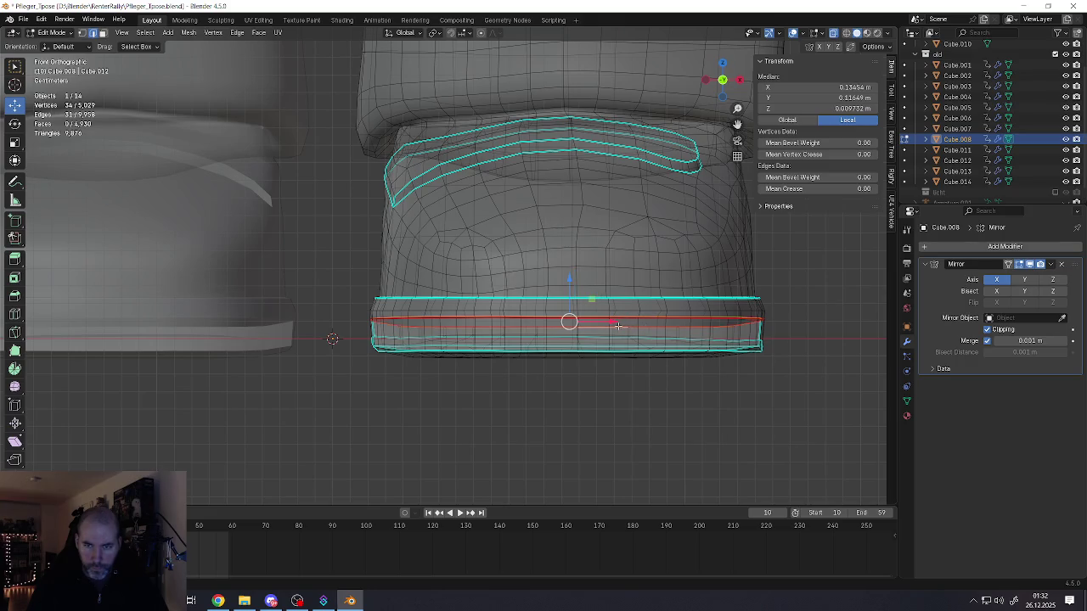
pyautogui.press('b')
pyautogui.moveTo(338, 313); pyautogui.dragTo(820, 336)
pyautogui.press('s')
pyautogui.press('z')
pyautogui.press('0')
pyautogui.press('Return')
# - Raise the flattened loop slightly, select the sole's bottom edge, and return to Object Mode
pyautogui.press('s')
pyautogui.press('z')
pyautogui.press('Escape')
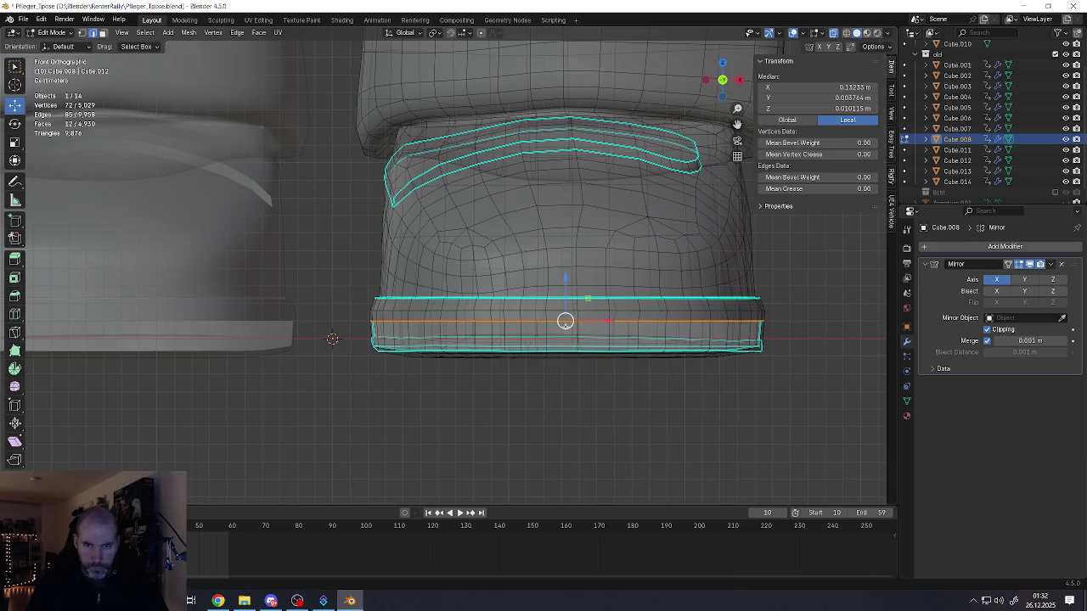
pyautogui.moveTo(569, 294); pyautogui.dragTo(567, 310)
pyautogui.click(561, 348)
pyautogui.moveTo(347, 327); pyautogui.dragTo(833, 427)
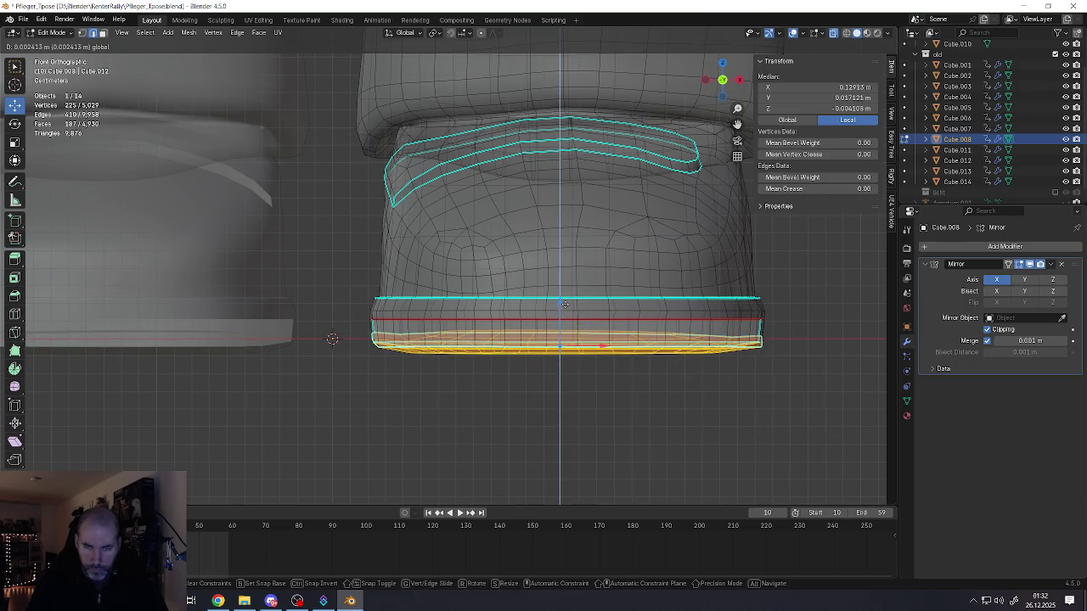
pyautogui.press('Tab')
pyautogui.scroll(-3, 578, 333)
pyautogui.scroll(-3, 578, 333)
pyautogui.scroll(-8, 577, 331)
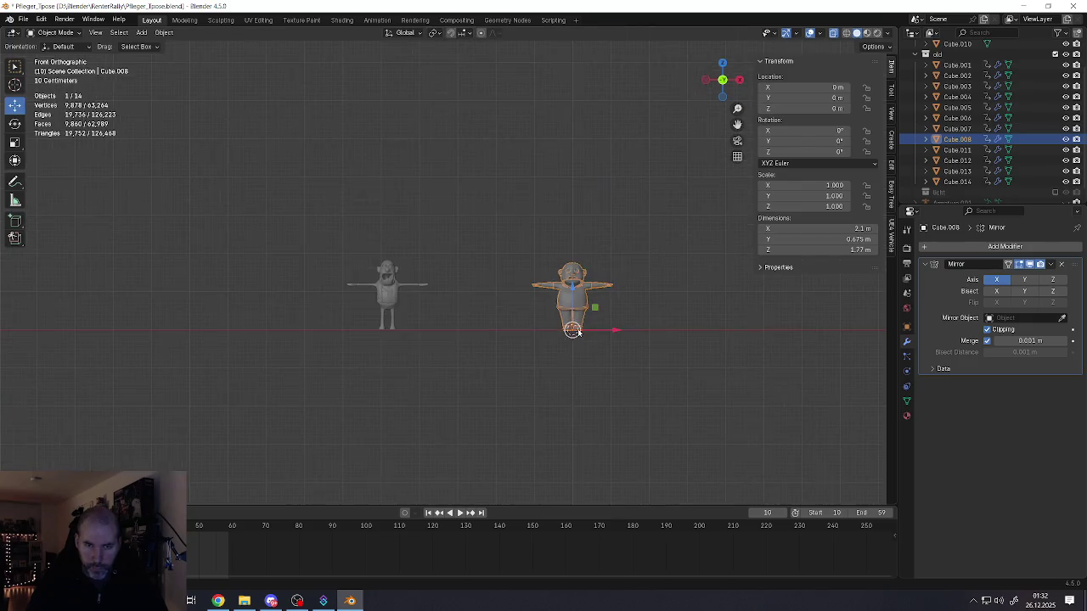
# - Box-select the boot's lower faces in Edit Mode and raise them a few millimetres along Z
pyautogui.scroll(8, 343, 317)
pyautogui.scroll(4, 352, 317)
pyautogui.scroll(-7, 372, 320)
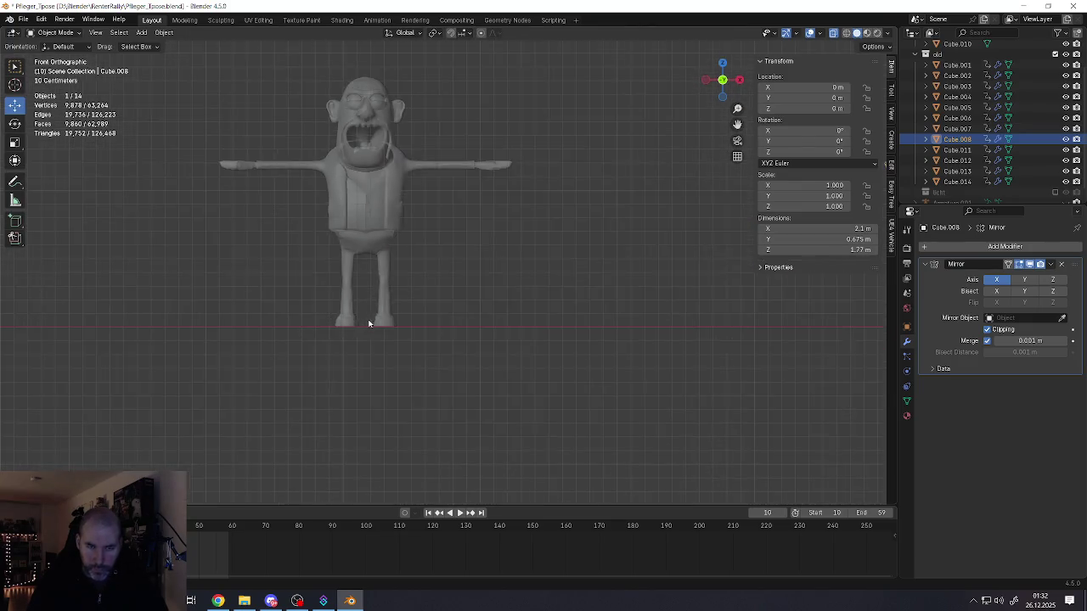
pyautogui.scroll(-6, 580, 335)
pyautogui.scroll(7, 581, 335)
pyautogui.scroll(5, 629, 289)
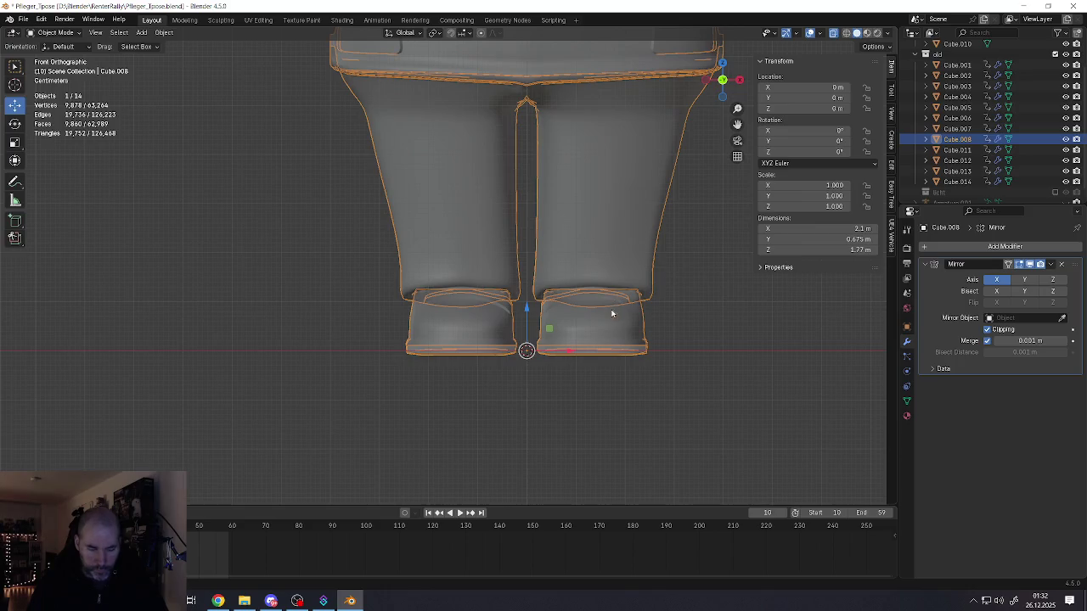
pyautogui.press('Tab')
pyautogui.scroll(2, 584, 283)
pyautogui.scroll(1, 584, 283)
pyautogui.scroll(3, 584, 283)
pyautogui.moveTo(462, 210)
pyautogui.mouseDown()
pyautogui.moveTo(777, 462)
pyautogui.moveTo(718, 431)
pyautogui.mouseUp()
pyautogui.moveTo(602, 319); pyautogui.dragTo(611, 313)
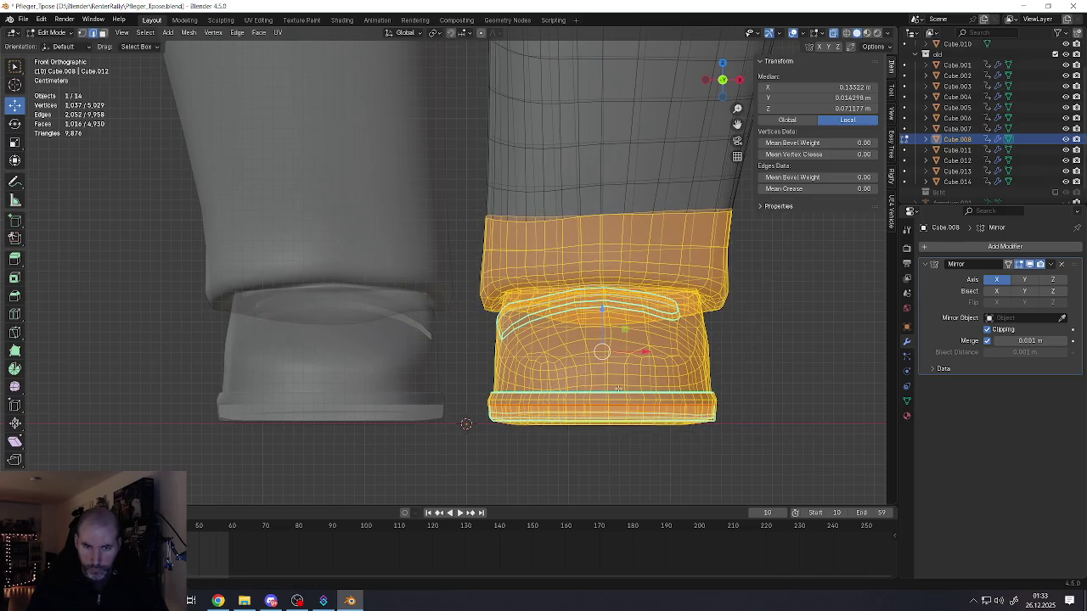
pyautogui.scroll(-3, 611, 312)
pyautogui.scroll(-3, 610, 313)
pyautogui.press('Tab')
# - Deselect everything and orbit around the boots to review the result
pyautogui.moveTo(610, 313)
pyautogui.mouseDown(button='middle')
pyautogui.moveTo(620, 354)
pyautogui.moveTo(597, 357)
pyautogui.moveTo(631, 383)
pyautogui.mouseUp(button='middle')
pyautogui.hotkey('alt', 'a')
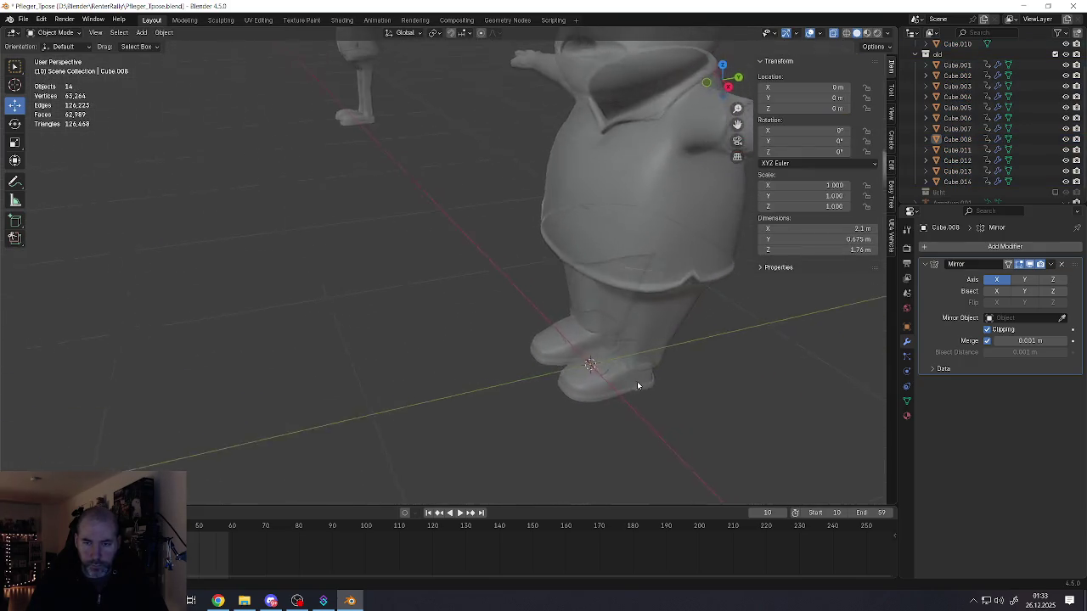
pyautogui.scroll(3, 608, 417)
pyautogui.moveTo(608, 418); pyautogui.dragTo(609, 406, button='middle')
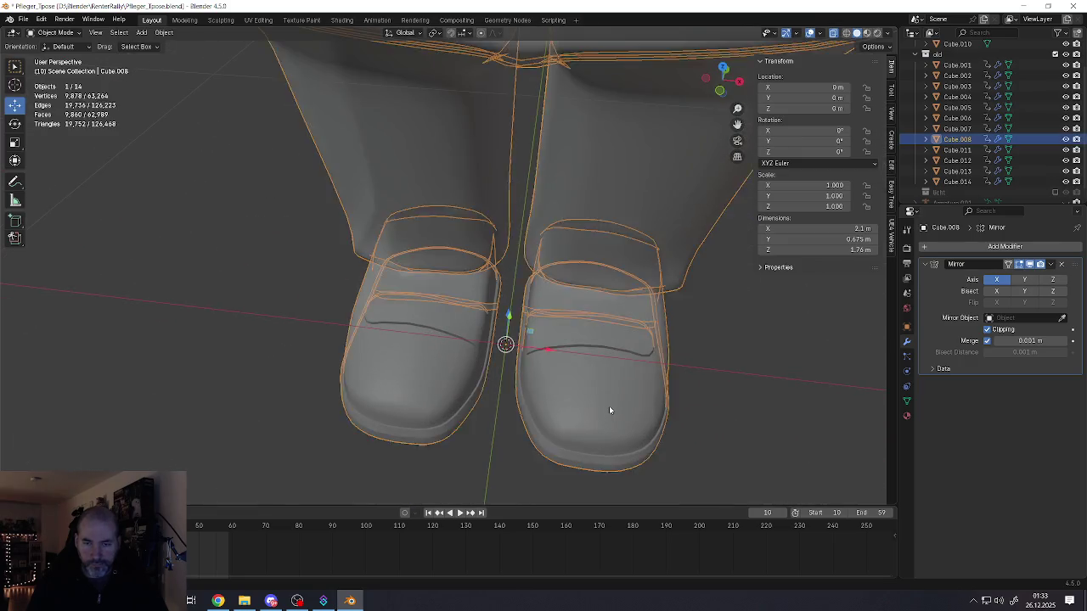
# - Put the right boot in Edit Mode with x-ray turned off
pyautogui.click(609, 406)
pyautogui.press('Tab')
pyautogui.hotkey('alt', 'z')
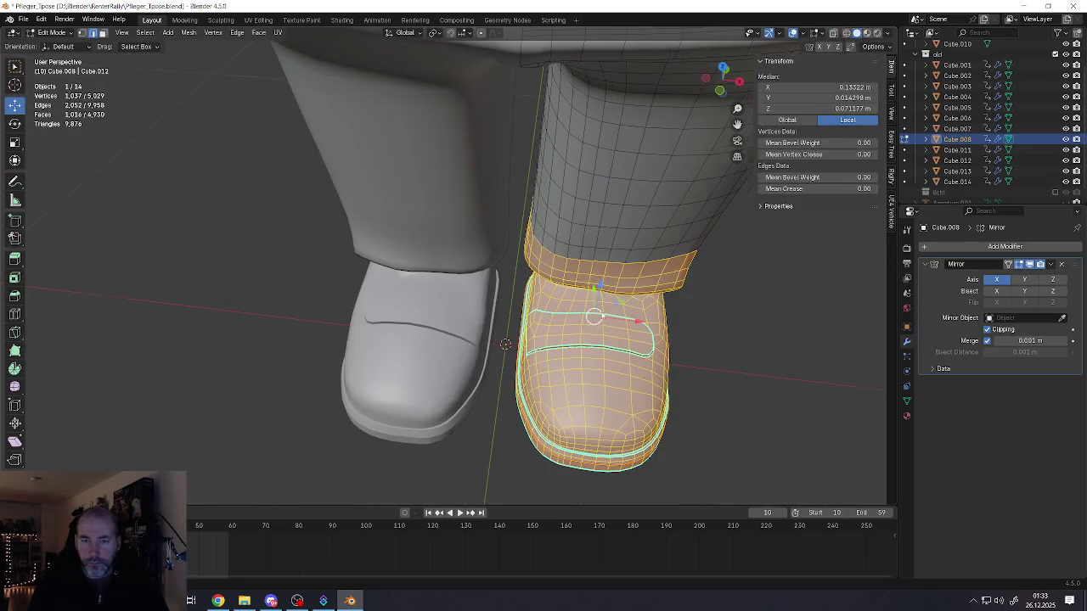
pyautogui.scroll(4, 587, 308)
pyautogui.scroll(1, 587, 308)
pyautogui.scroll(-5, 587, 305)
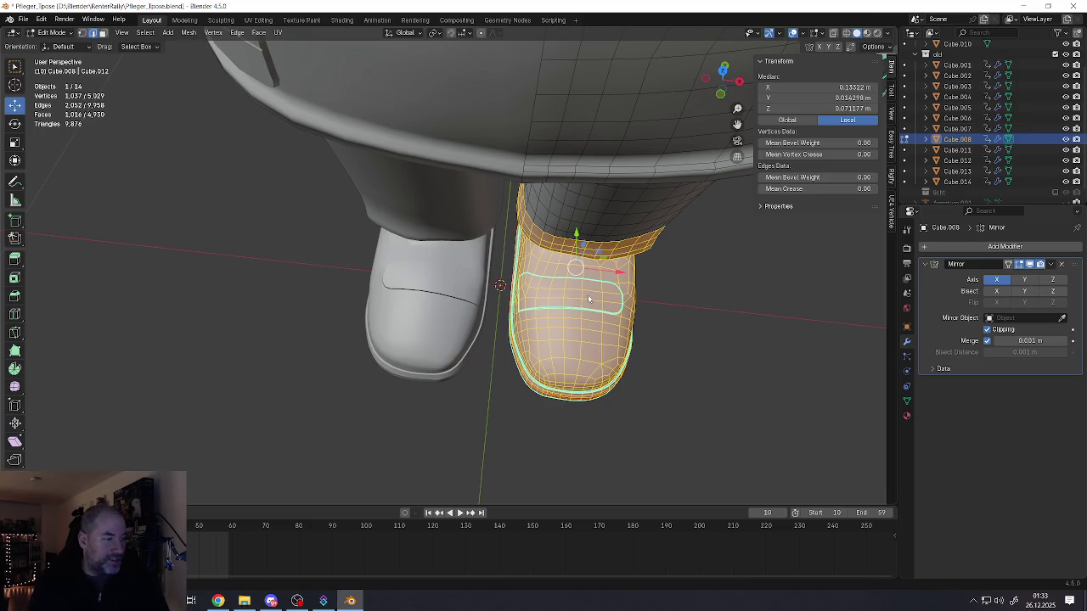
# - Orbit to look down on the boot strap and select its edge loop
pyautogui.moveTo(621, 314); pyautogui.dragTo(578, 255, button='middle')
pyautogui.scroll(3, 578, 255)
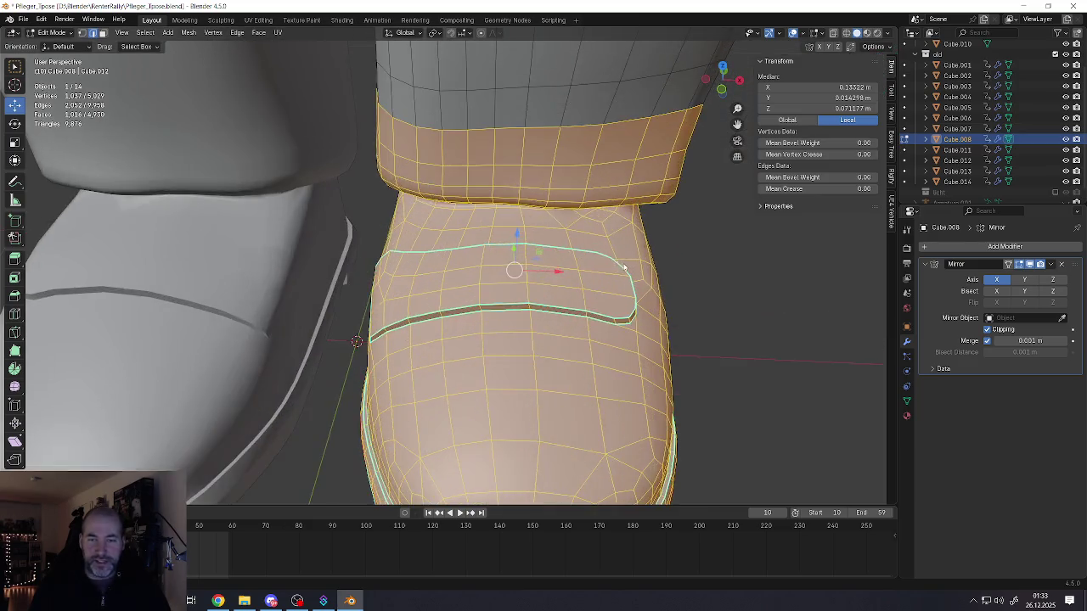
pyautogui.scroll(-4, 554, 219)
pyautogui.moveTo(554, 219)
pyautogui.mouseDown(button='middle')
pyautogui.moveTo(543, 204)
pyautogui.moveTo(592, 219)
pyautogui.mouseUp(button='middle')
pyautogui.scroll(3, 543, 204)
pyautogui.scroll(4, 526, 212)
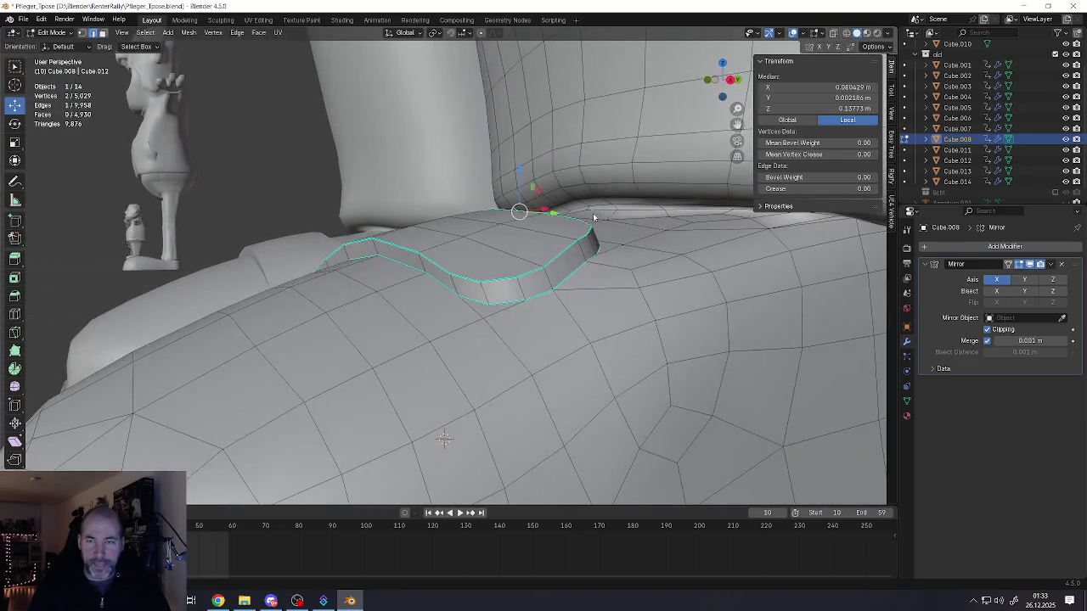
pyautogui.keyDown('alt'); pyautogui.click(622, 205); pyautogui.keyUp('alt')
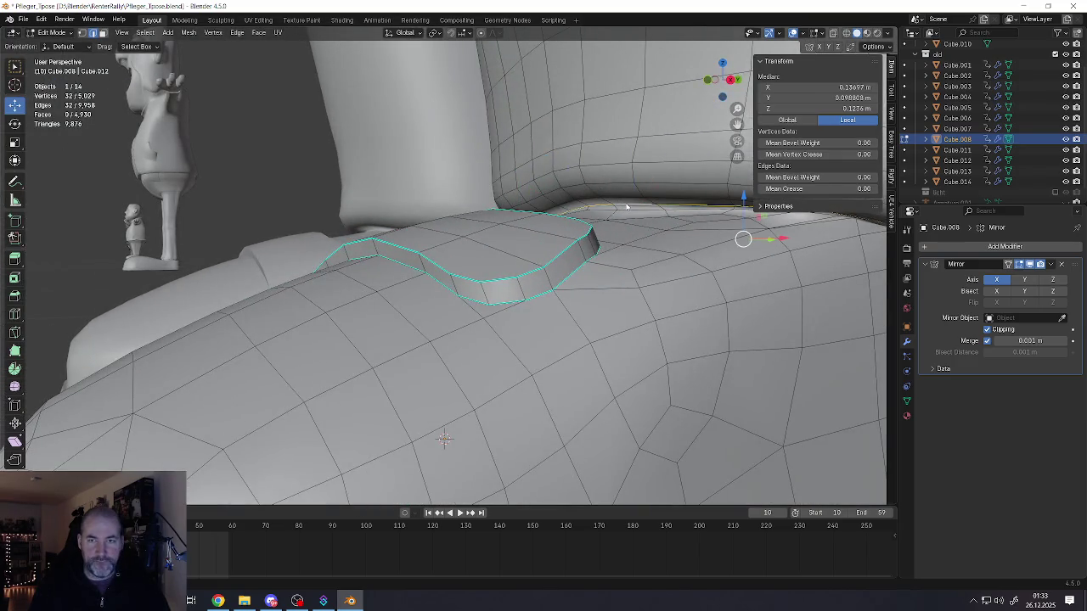
pyautogui.moveTo(627, 207); pyautogui.dragTo(633, 216, button='middle')
pyautogui.click(847, 33)
pyautogui.click(856, 33)
pyautogui.press('Tab')
pyautogui.press('Tab')
# - Mark the strap's full edge loop as sharp
pyautogui.click(626, 243)
pyautogui.moveTo(626, 241); pyautogui.dragTo(622, 233, button='middle')
pyautogui.keyDown('alt'); pyautogui.click(622, 234); pyautogui.keyUp('alt')
pyautogui.hotkey('ctrl', 'e')
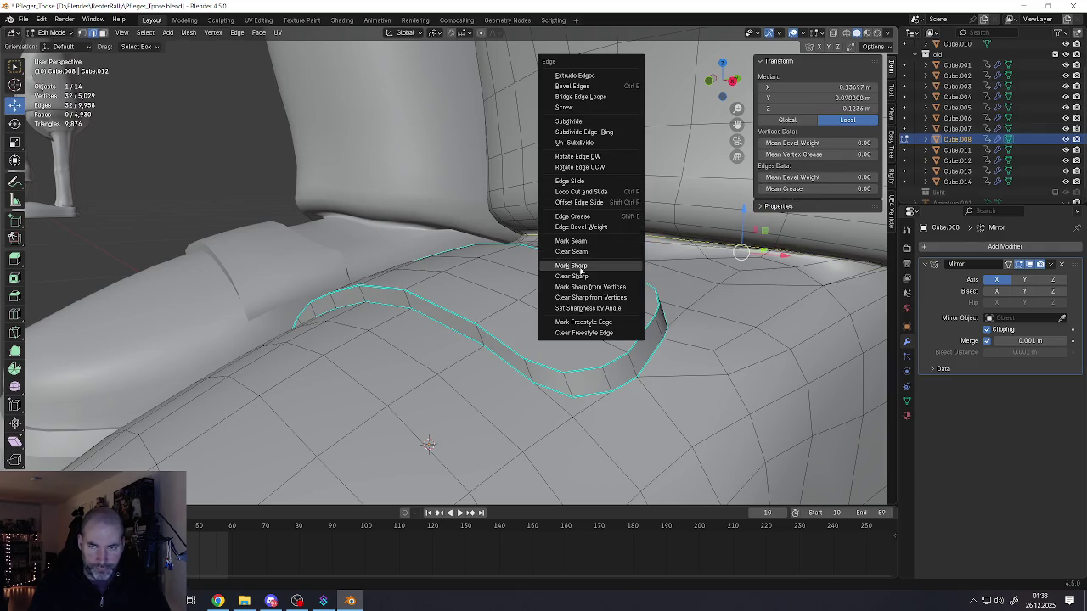
pyautogui.click(582, 270)
# - Select the boot's rim edge loops and mark them sharp
pyautogui.moveTo(582, 270); pyautogui.dragTo(681, 221, button='middle')
pyautogui.scroll(3, 552, 240)
pyautogui.scroll(2, 550, 254)
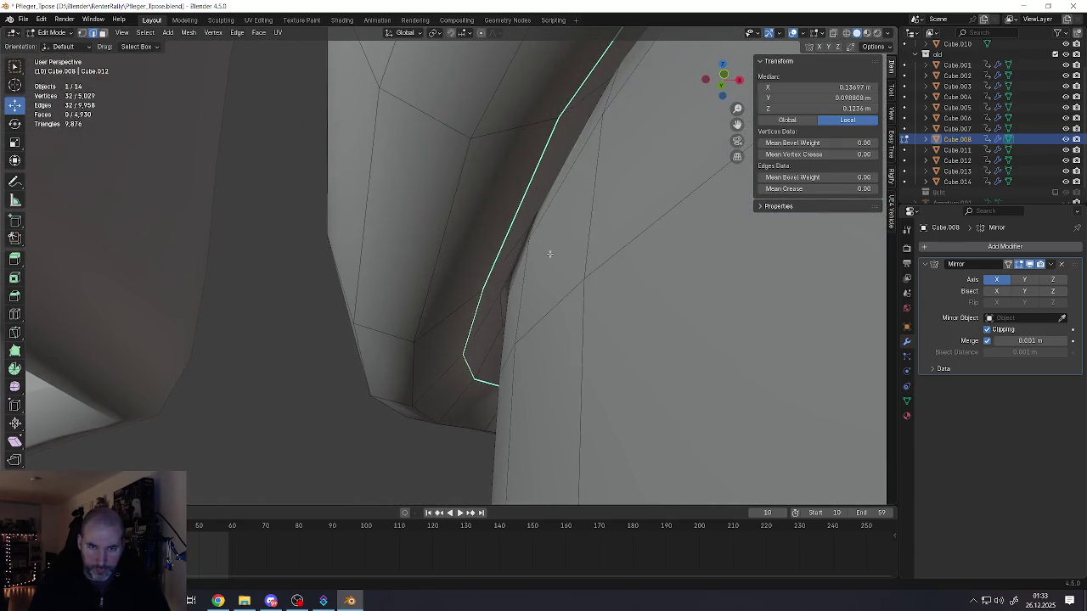
pyautogui.click(523, 289)
pyautogui.moveTo(522, 289); pyautogui.dragTo(485, 302, button='middle')
pyautogui.hotkey('ctrl', 'z')
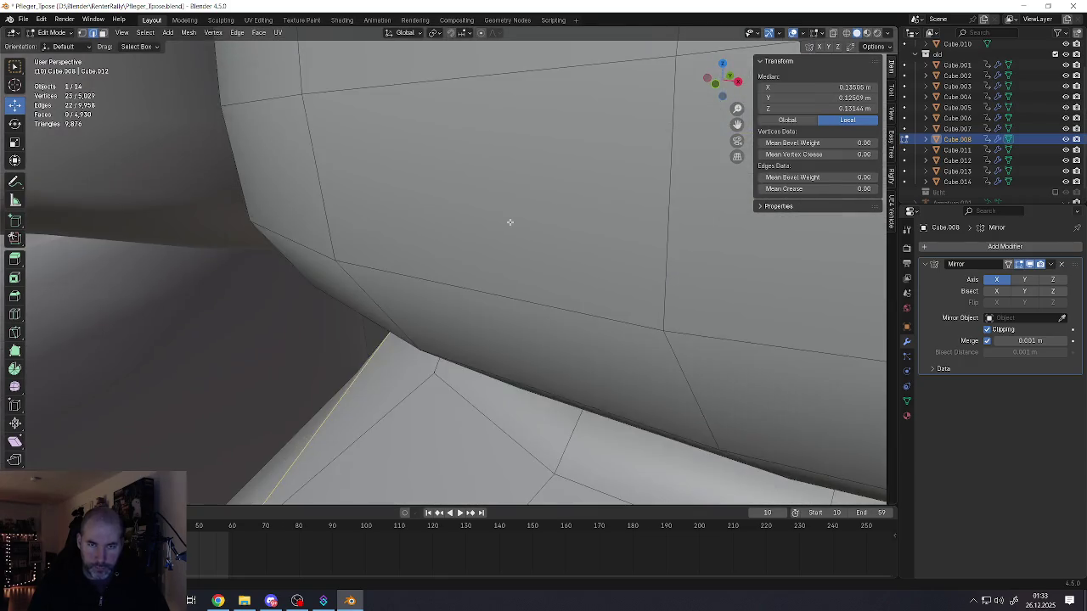
pyautogui.scroll(-3, 505, 233)
pyautogui.scroll(-3, 509, 246)
pyautogui.moveTo(509, 248); pyautogui.dragTo(549, 259, button='middle')
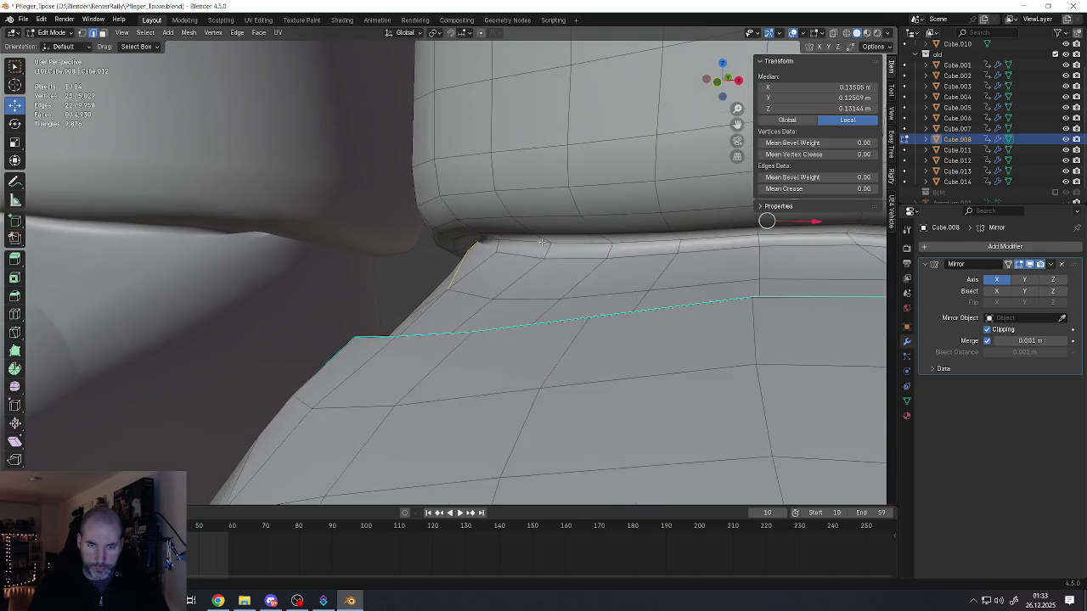
pyautogui.keyDown('alt'); pyautogui.keyDown('shift'); pyautogui.click(555, 251); pyautogui.keyUp('shift'); pyautogui.keyUp('alt')
pyautogui.moveTo(554, 252)
pyautogui.mouseDown(button='middle')
pyautogui.moveTo(535, 272)
pyautogui.moveTo(559, 260)
pyautogui.mouseUp(button='middle')
pyautogui.hotkey('ctrl', 'e')
pyautogui.click(530, 273)
# - Clear the sharp marking from the upper rim loop
pyautogui.keyDown('alt'); pyautogui.keyDown('shift'); pyautogui.click(528, 311); pyautogui.keyUp('shift'); pyautogui.keyUp('alt')
pyautogui.hotkey('ctrl', 'e')
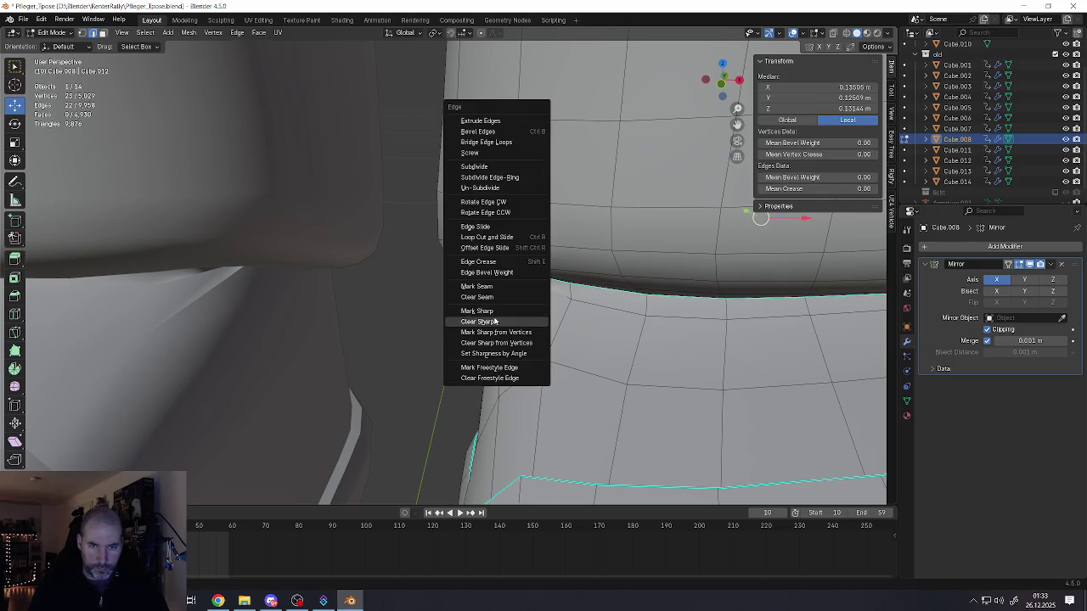
pyautogui.click(495, 321)
# - Smooth the edge loop below the trouser cuff so it eases slightly lower
pyautogui.click(550, 299)
pyautogui.keyDown('alt'); pyautogui.click(563, 297); pyautogui.keyUp('alt')
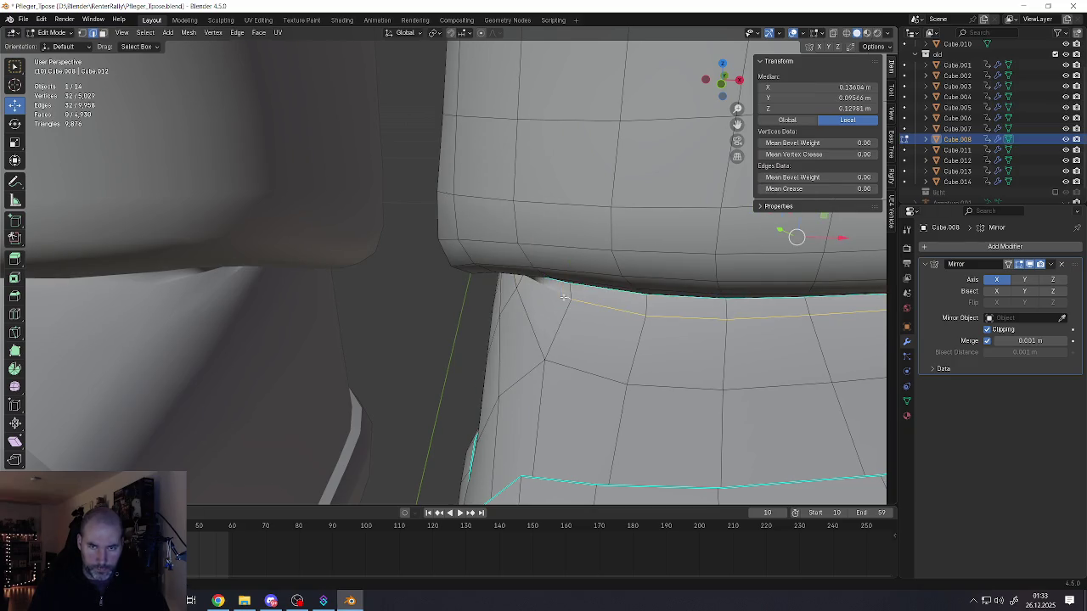
pyautogui.click(15, 386)
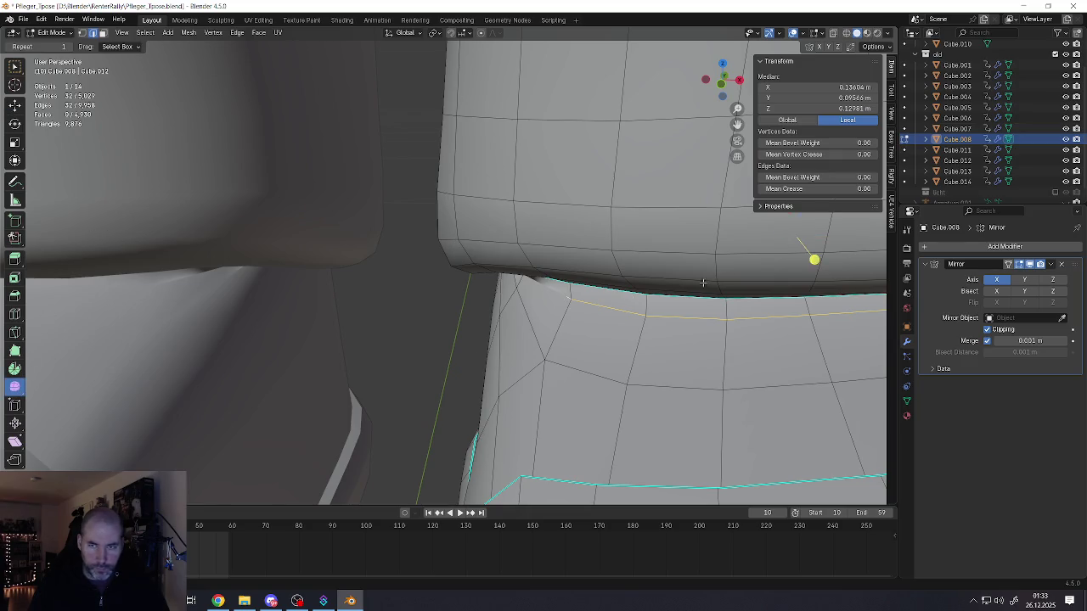
pyautogui.moveTo(817, 261); pyautogui.dragTo(645, 323)
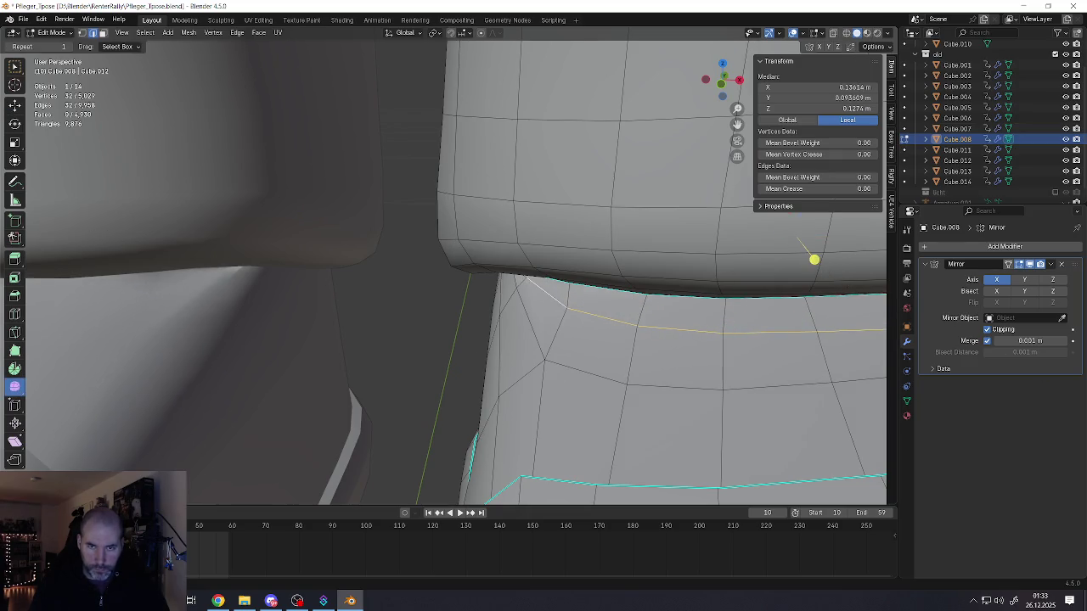
pyautogui.scroll(-3, 645, 323)
pyautogui.moveTo(645, 322); pyautogui.dragTo(603, 247, button='middle')
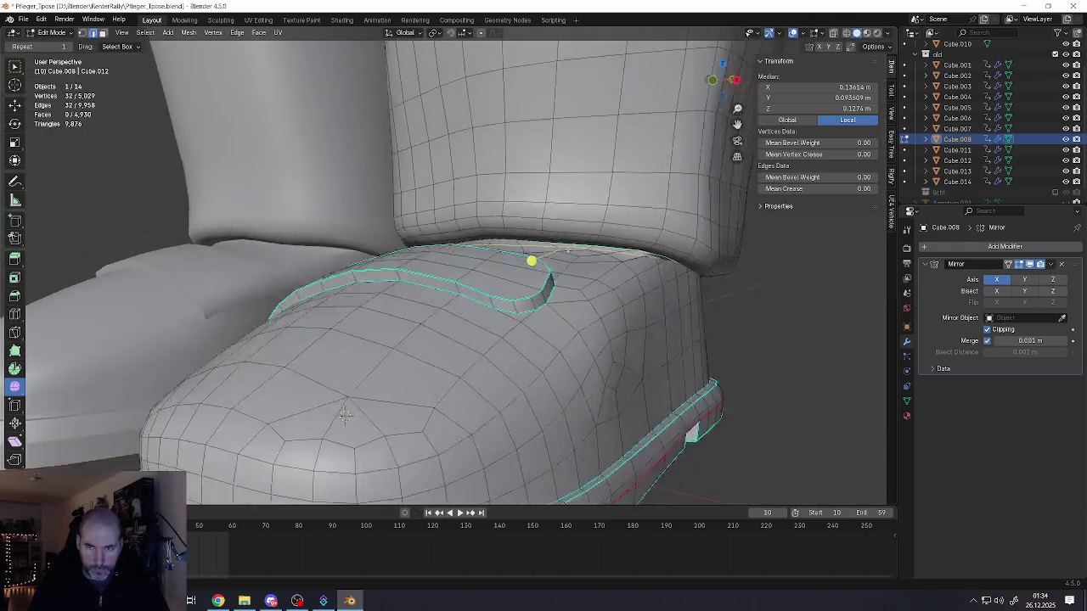
# - Select the face loop along the boot rim and smooth it
pyautogui.scroll(5, 604, 247)
pyautogui.hotkey('alt', 'a')
pyautogui.keyDown('alt'); pyautogui.click(409, 255); pyautogui.keyUp('alt')
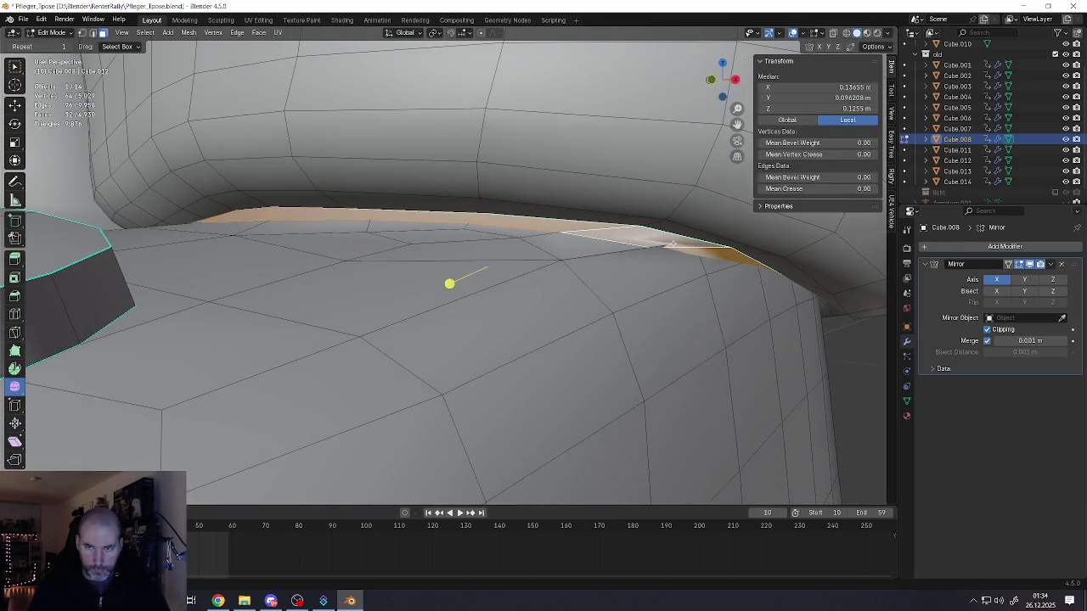
pyautogui.moveTo(451, 283); pyautogui.dragTo(631, 293)
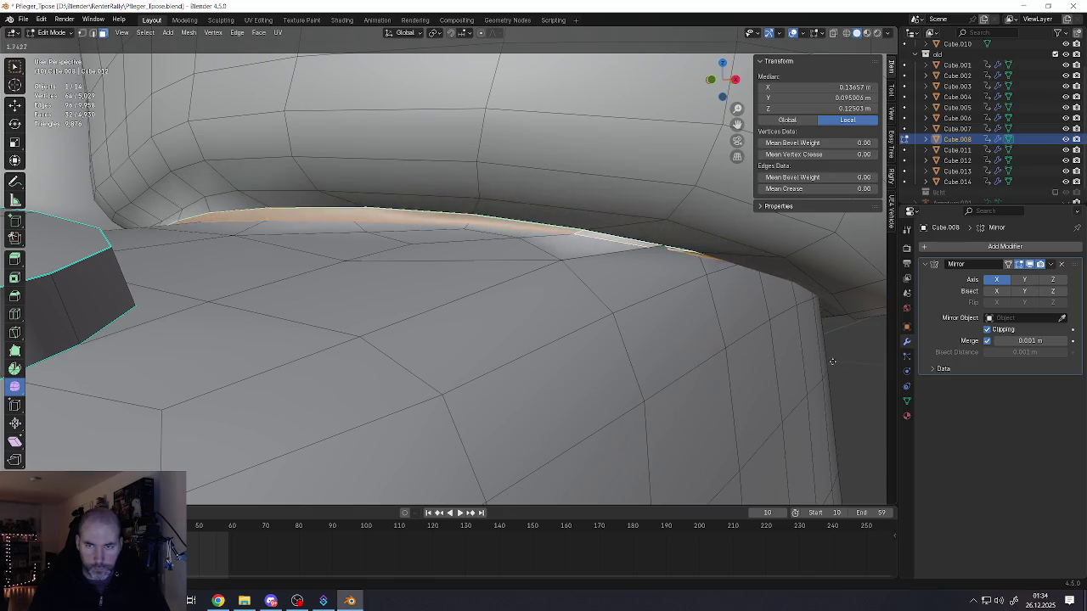
pyautogui.keyDown('alt'); pyautogui.keyDown('shift'); pyautogui.click(633, 252); pyautogui.keyUp('shift'); pyautogui.keyUp('alt')
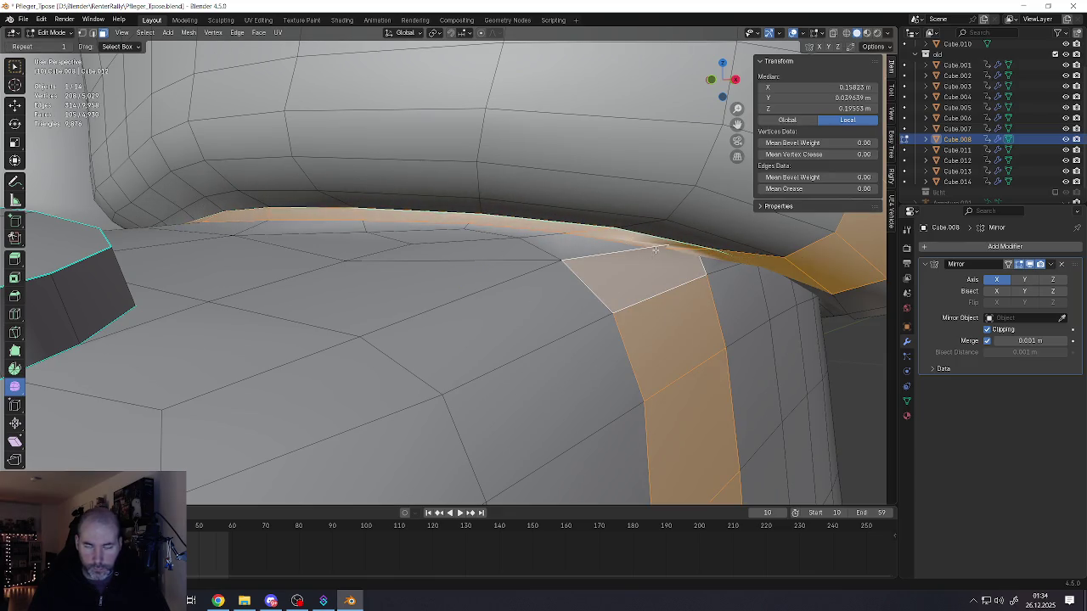
pyautogui.hotkey('ctrl', 'z')
pyautogui.keyDown('alt'); pyautogui.keyDown('shift'); pyautogui.click(546, 230); pyautogui.keyUp('shift'); pyautogui.keyUp('alt')
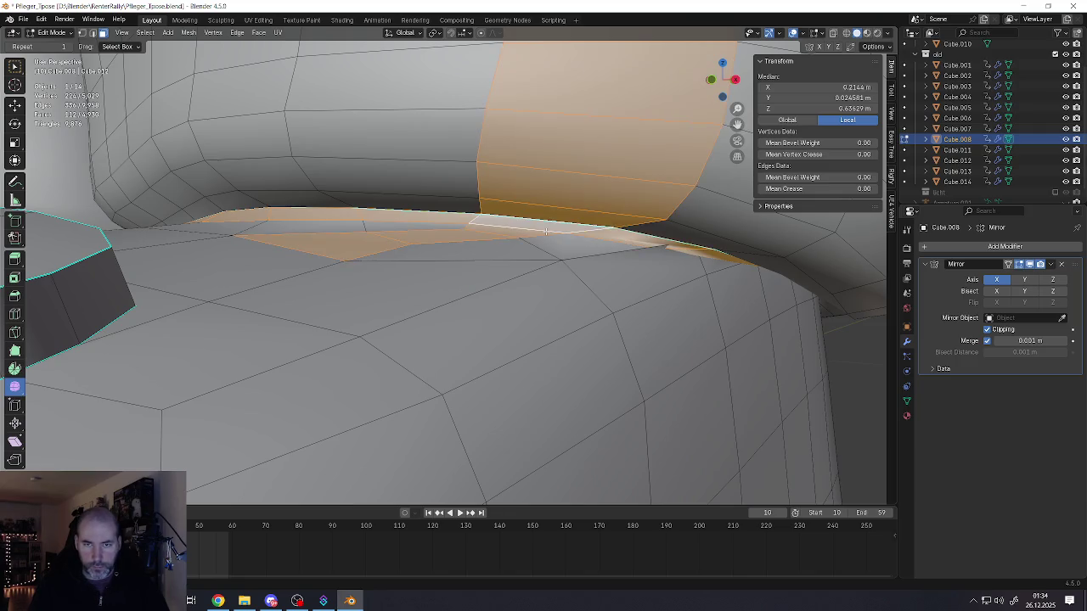
pyautogui.hotkey('ctrl', 'z')
pyautogui.press('g')
pyautogui.press('g')
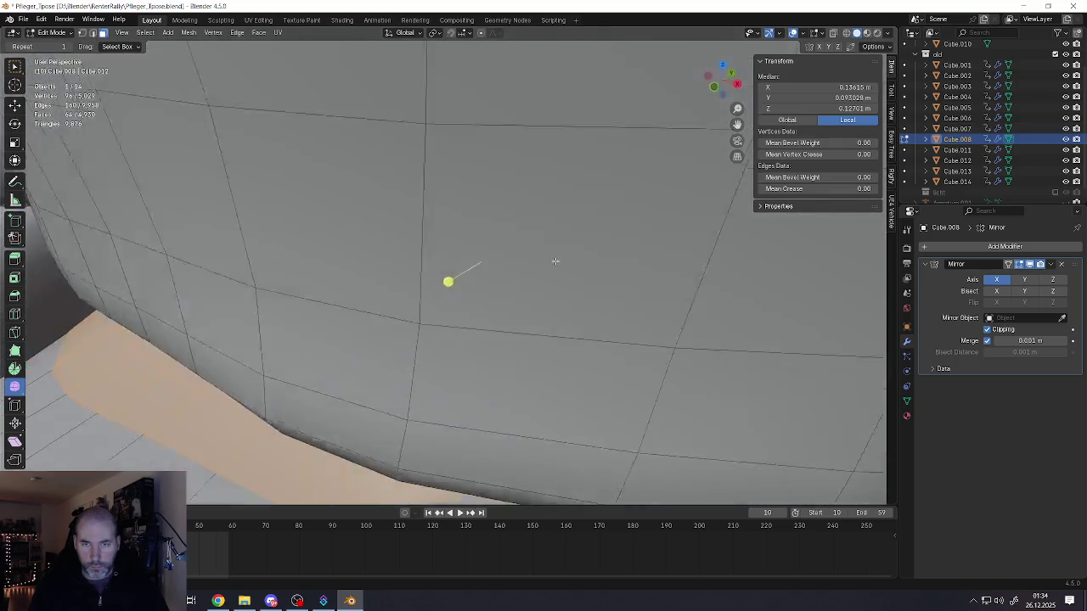
pyautogui.moveTo(546, 218)
pyautogui.mouseDown(button='middle')
pyautogui.moveTo(464, 278)
pyautogui.moveTo(303, 150)
pyautogui.moveTo(219, 121)
pyautogui.moveTo(260, 136)
pyautogui.mouseUp(button='middle')
pyautogui.scroll(-5, 464, 278)
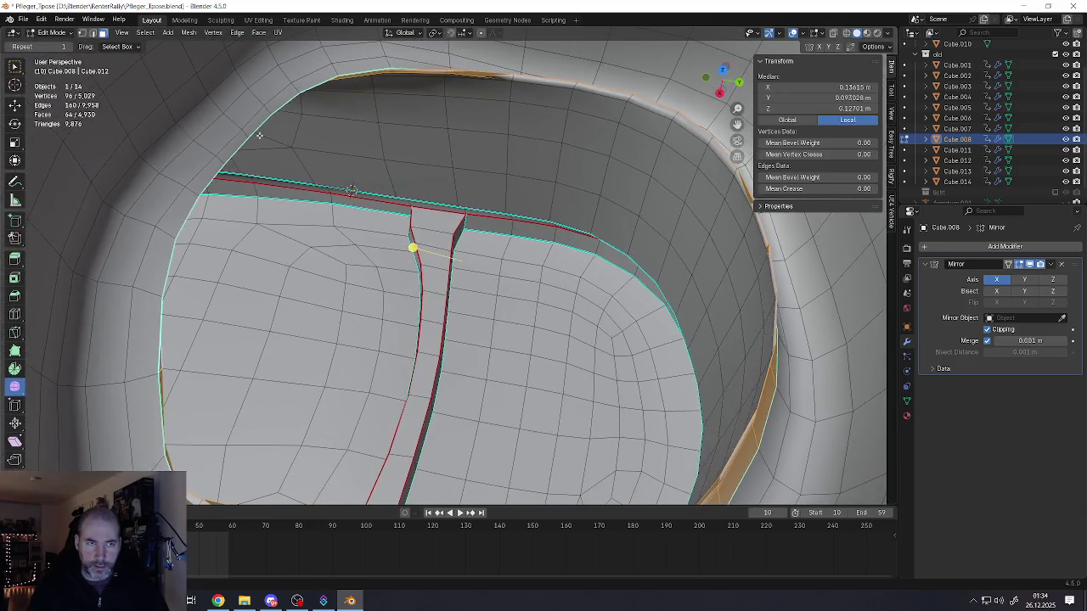
# - Add two more rim face loops and scale them outward by about 1.17
pyautogui.keyDown('alt'); pyautogui.keyDown('shift'); pyautogui.click(243, 137); pyautogui.keyUp('shift'); pyautogui.keyUp('alt')
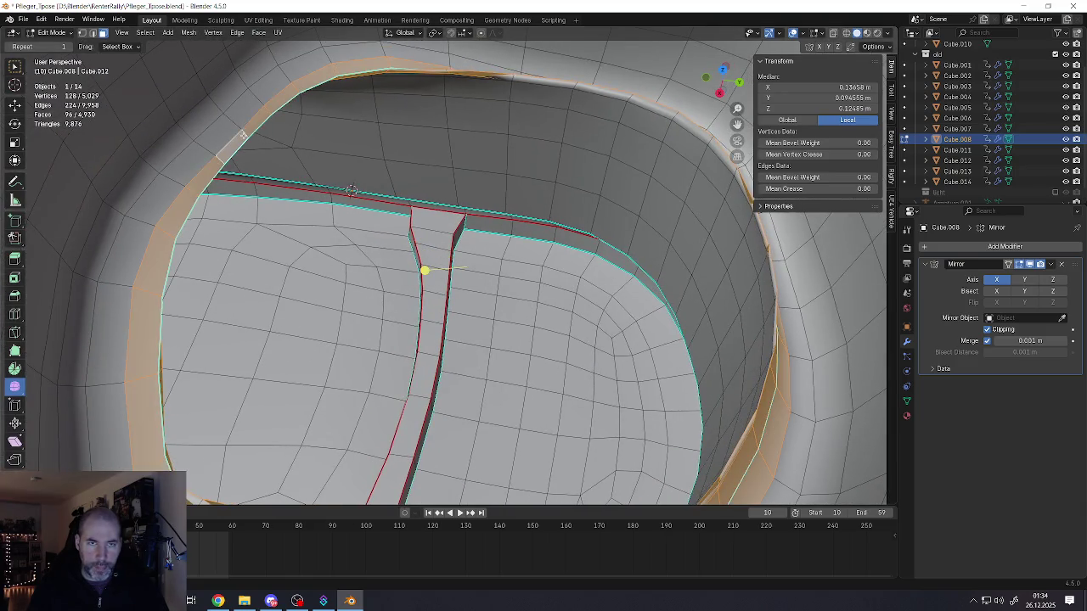
pyautogui.keyDown('alt'); pyautogui.keyDown('shift'); pyautogui.click(173, 179); pyautogui.keyUp('shift'); pyautogui.keyUp('alt')
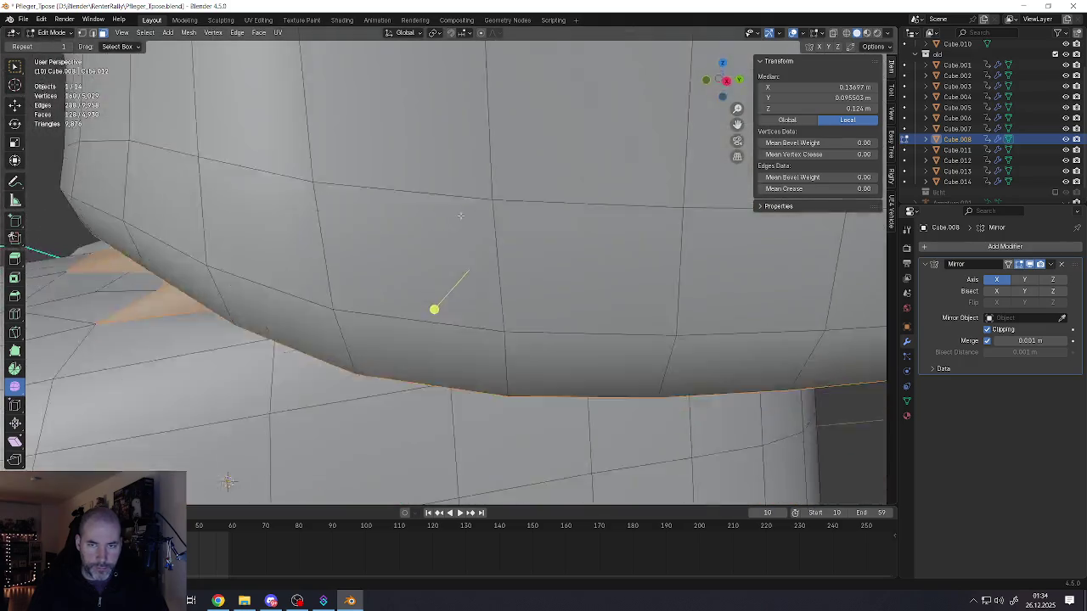
pyautogui.moveTo(411, 264); pyautogui.dragTo(481, 185, button='middle')
pyautogui.moveTo(442, 274); pyautogui.dragTo(449, 283, button='middle')
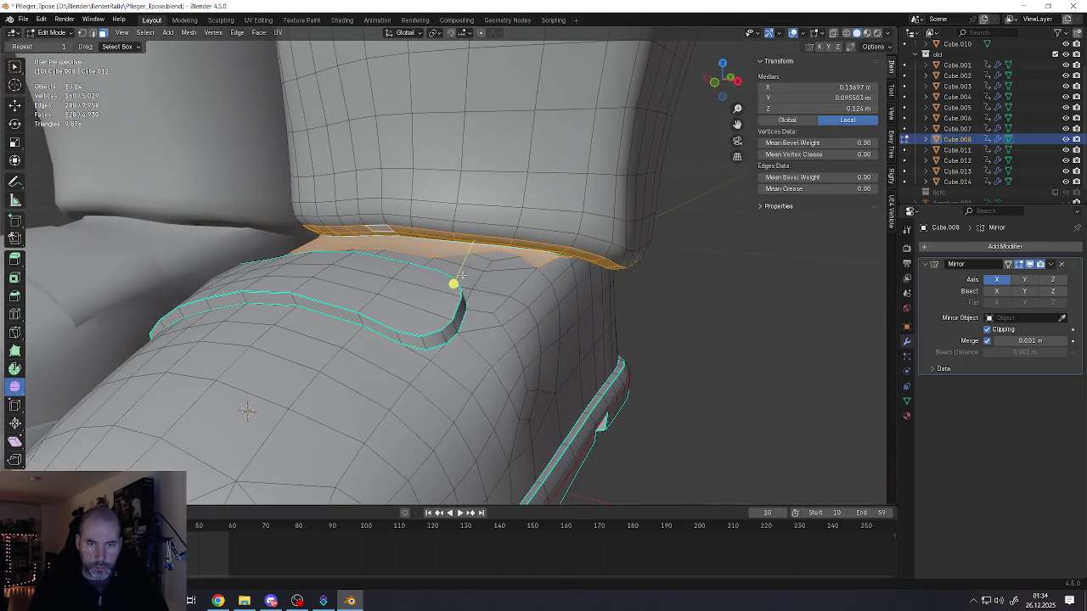
pyautogui.press('s')
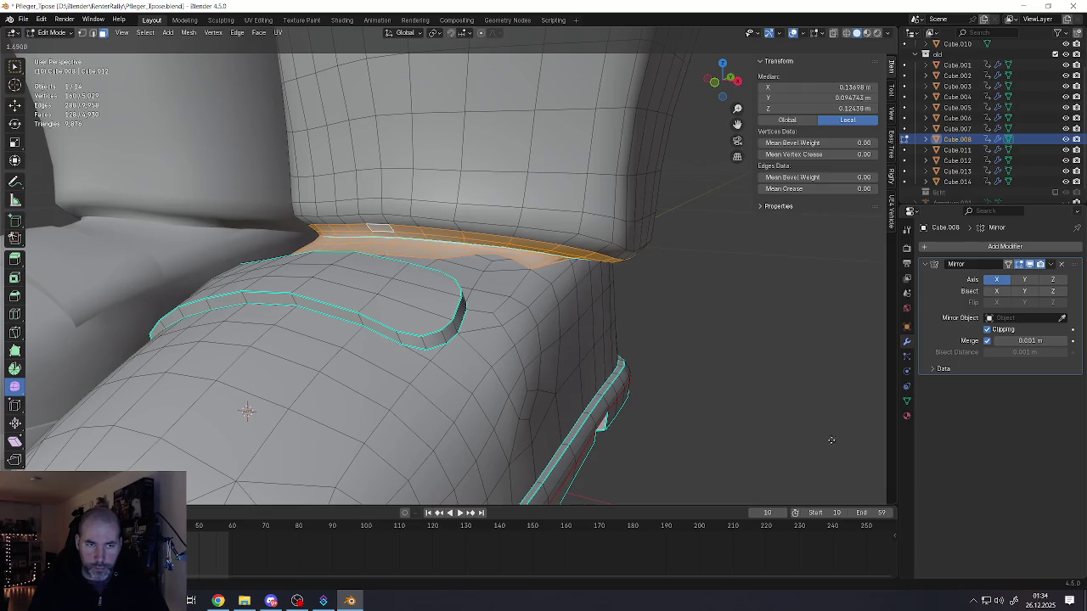
pyautogui.click(719, 400)
pyautogui.moveTo(719, 400)
pyautogui.mouseDown(button='middle')
pyautogui.moveTo(559, 269)
pyautogui.moveTo(509, 255)
pyautogui.mouseUp(button='middle')
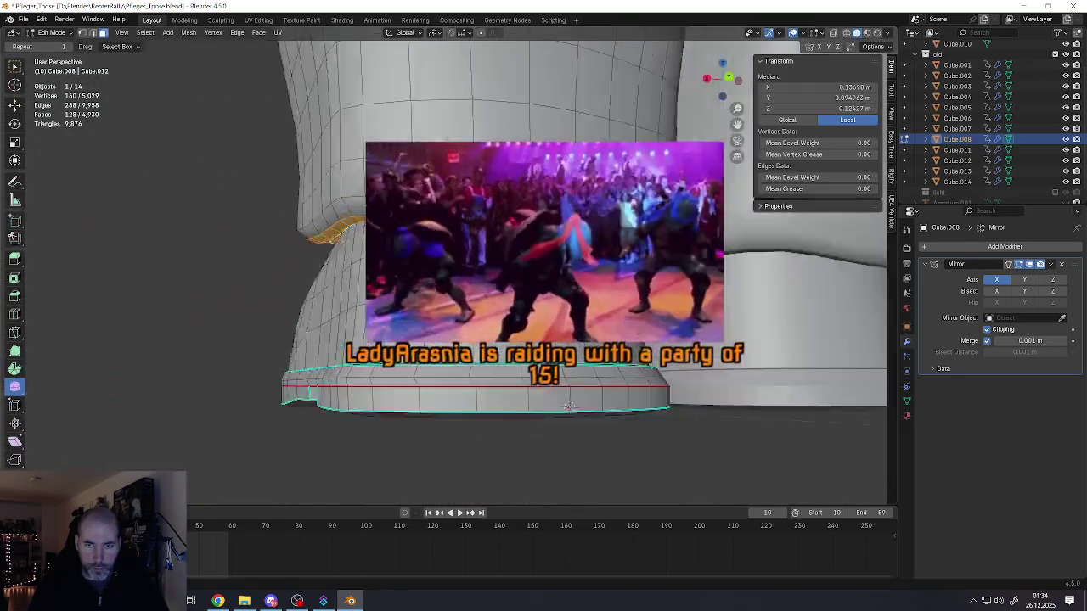
# - Return body mesh Cube.008 to Object Mode and frame the whole character
pyautogui.press('Tab')
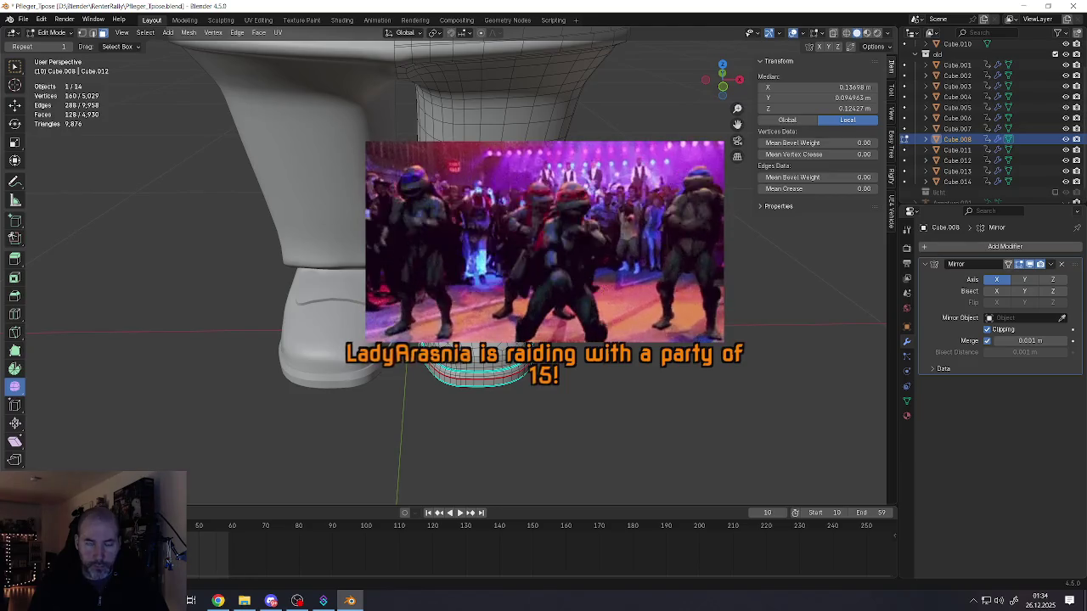
pyautogui.press('KP_Decimal')
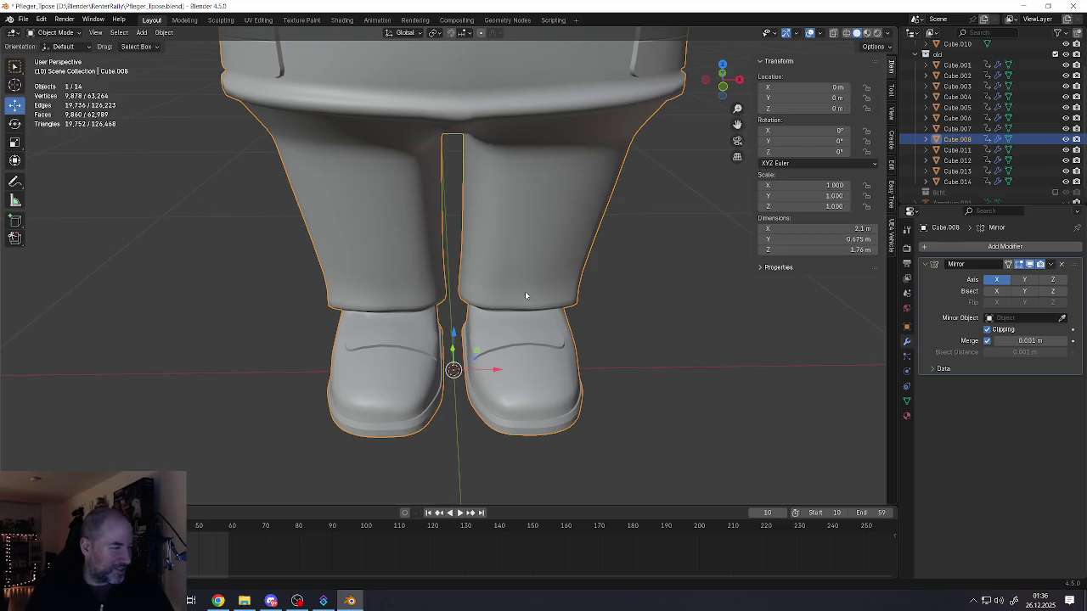
pyautogui.press('Home')
# - Zoom out and centre the view on the white character
pyautogui.press('a')
pyautogui.hotkey('alt', 'a')
pyautogui.scroll(-3, 501, 267)
pyautogui.scroll(-2, 493, 279)
pyautogui.moveTo(493, 279); pyautogui.dragTo(405, 305, button='middle')
pyautogui.scroll(3, 405, 304)
pyautogui.scroll(1, 442, 280)
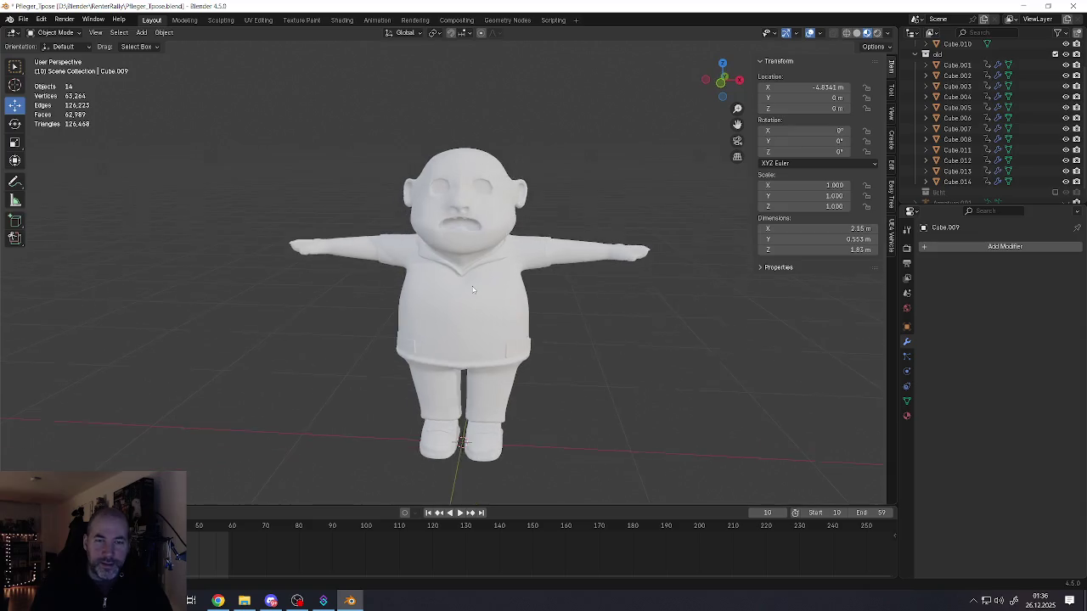
pyautogui.scroll(4, 480, 260)
# - Open the white body mesh in Edit Mode and select a face inside the eye
pyautogui.click(480, 260)
pyautogui.scroll(1, 480, 260)
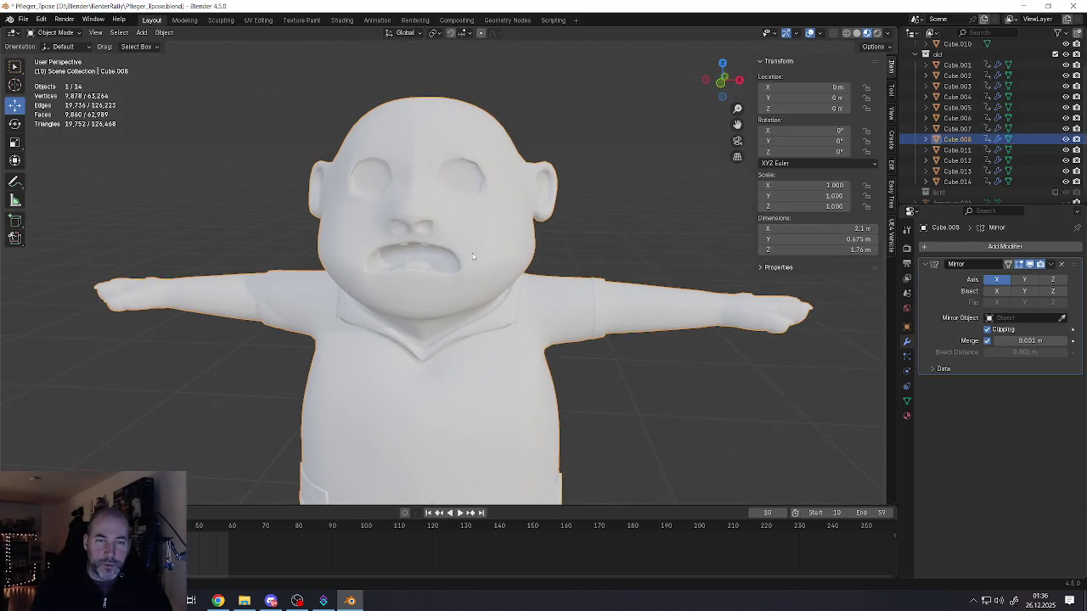
pyautogui.press('Tab')
pyautogui.scroll(3, 479, 260)
pyautogui.moveTo(480, 260)
pyautogui.mouseDown(button='middle')
pyautogui.moveTo(458, 221)
pyautogui.moveTo(485, 195)
pyautogui.mouseUp(button='middle')
pyautogui.scroll(3, 458, 212)
pyautogui.click(449, 202)
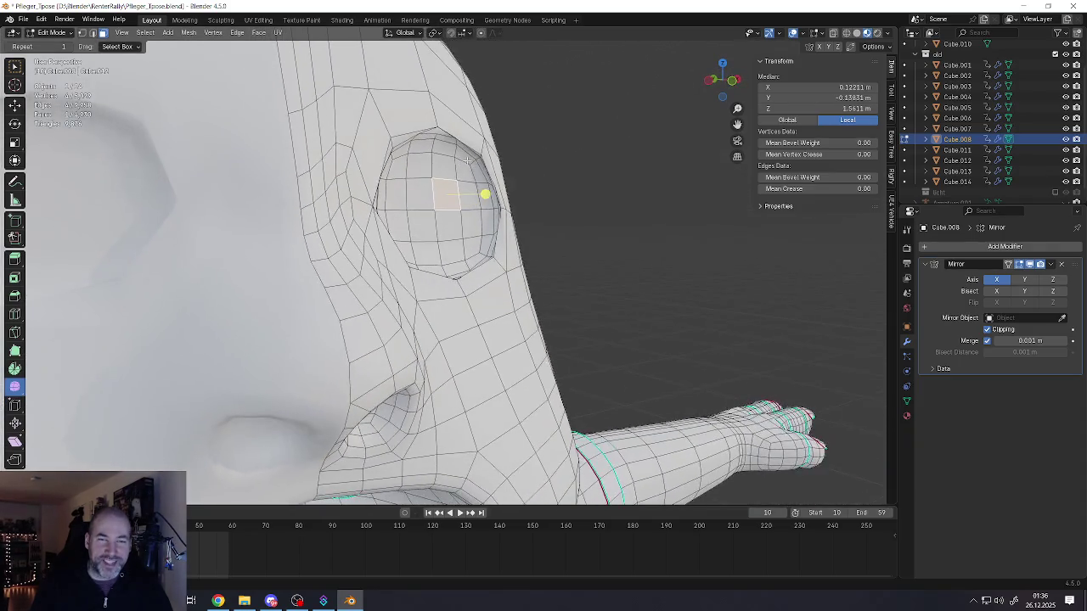
# - Select the edges around the eye rim and mark them as a seam
pyautogui.scroll(3, 485, 195)
pyautogui.keyDown('alt'); pyautogui.keyDown('shift'); pyautogui.click(377, 108); pyautogui.keyUp('shift'); pyautogui.keyUp('alt')
pyautogui.moveTo(377, 108)
pyautogui.mouseDown(button='middle')
pyautogui.moveTo(282, 128)
pyautogui.moveTo(280, 174)
pyautogui.mouseUp(button='middle')
pyautogui.keyDown('alt'); pyautogui.keyDown('shift'); pyautogui.click(381, 266); pyautogui.keyUp('shift'); pyautogui.keyUp('alt')
pyautogui.moveTo(381, 267)
pyautogui.mouseDown(button='middle')
pyautogui.moveTo(417, 272)
pyautogui.moveTo(444, 243)
pyautogui.moveTo(450, 212)
pyautogui.mouseUp(button='middle')
pyautogui.keyDown('alt'); pyautogui.keyDown('shift'); pyautogui.click(445, 240); pyautogui.keyUp('shift'); pyautogui.keyUp('alt')
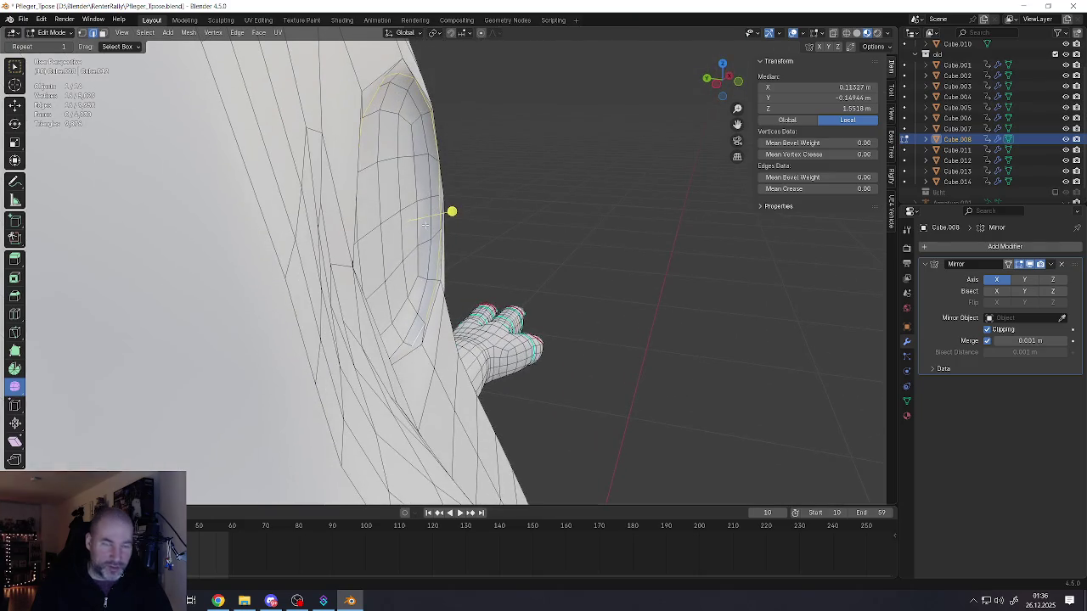
pyautogui.hotkey('ctrl', 'e')
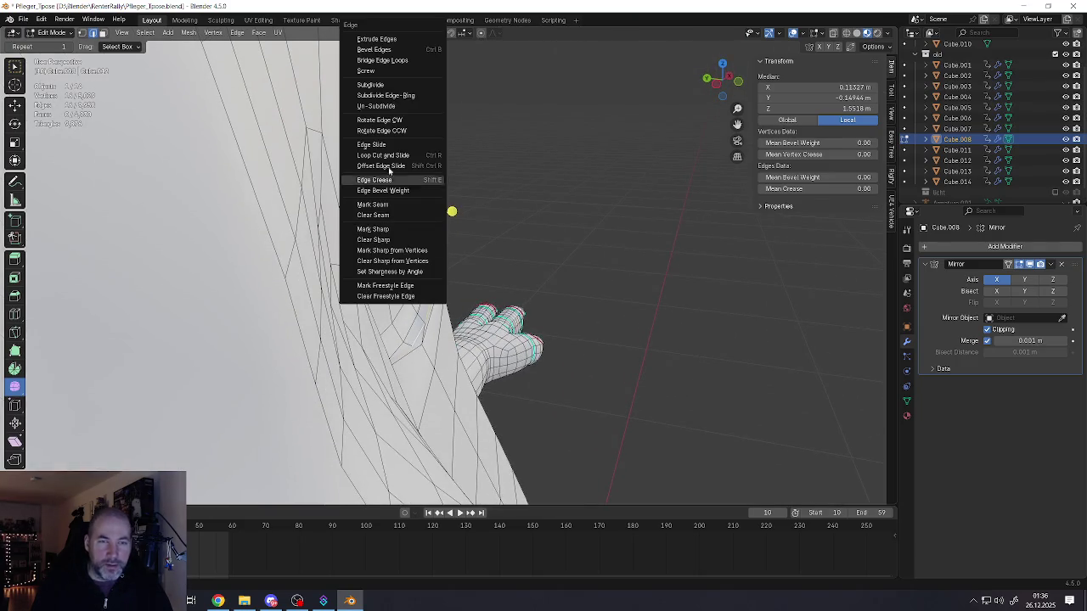
pyautogui.scroll(3, 452, 210)
pyautogui.moveTo(451, 211); pyautogui.dragTo(431, 210, button='middle')
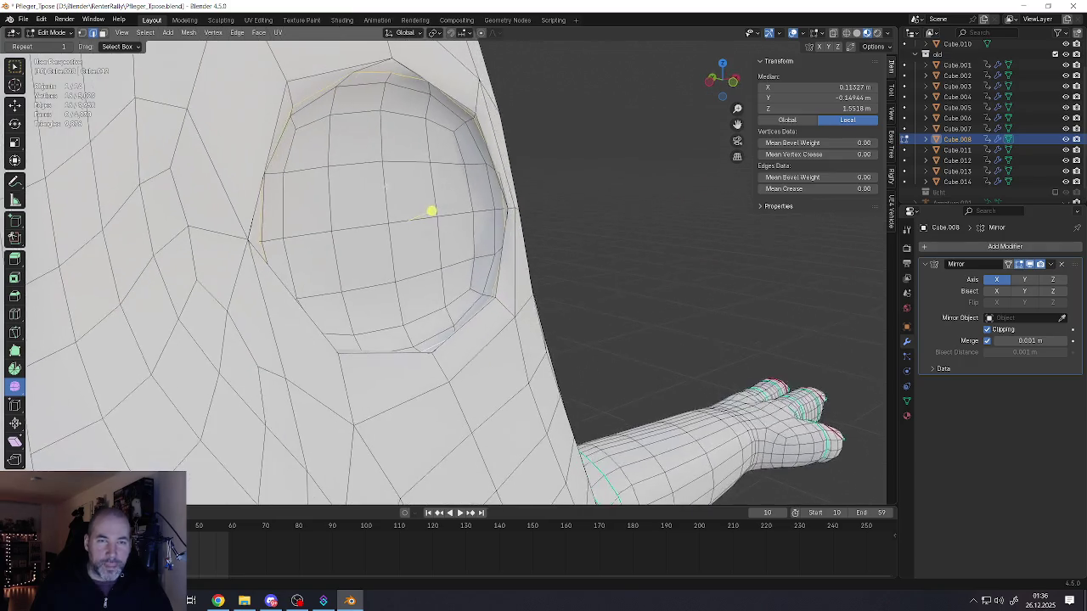
pyautogui.hotkey('ctrl', 'e')
pyautogui.click(377, 210)
# - Select the linked eyeball patch bounded by the new seam
pyautogui.scroll(2, 424, 219)
pyautogui.hotkey('alt', 'a')
pyautogui.click(433, 202)
pyautogui.hotkey('ctrl', 'l')
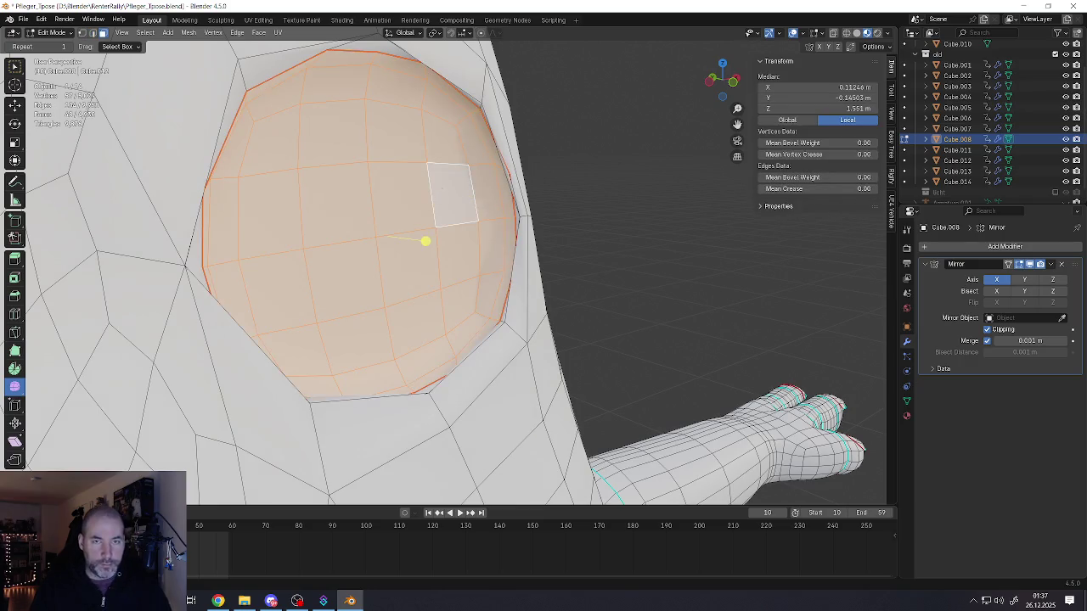
pyautogui.moveTo(434, 202); pyautogui.dragTo(260, 127, button='middle')
pyautogui.click(16, 105)
pyautogui.hotkey('alt', 'Tab')
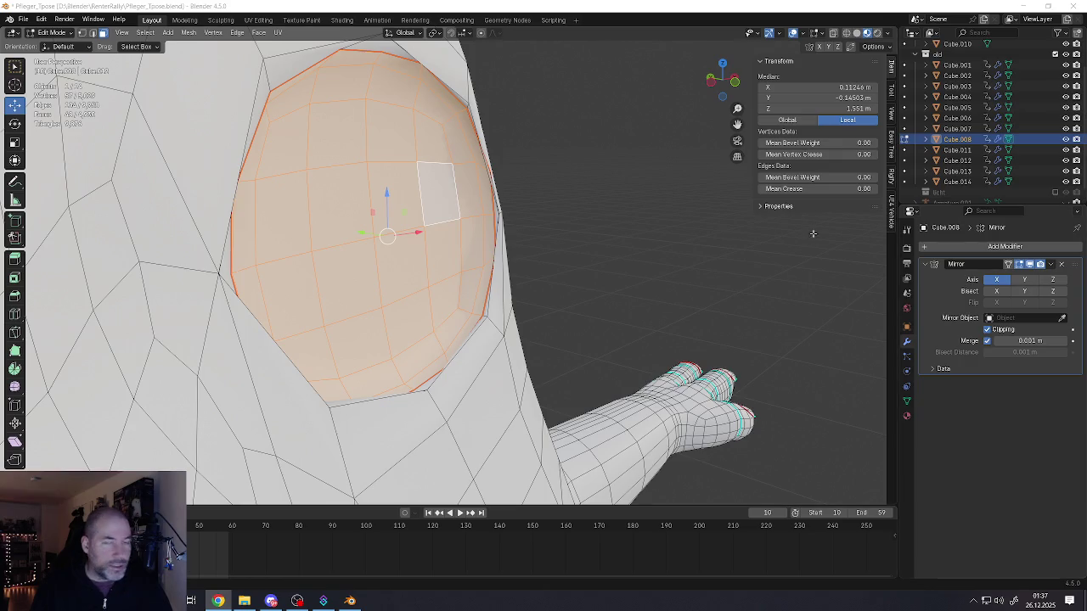
pyautogui.scroll(-5, 558, 292)
pyautogui.scroll(-4, 550, 286)
pyautogui.scroll(-3, 550, 287)
pyautogui.moveTo(550, 286); pyautogui.dragTo(594, 281, button='middle')
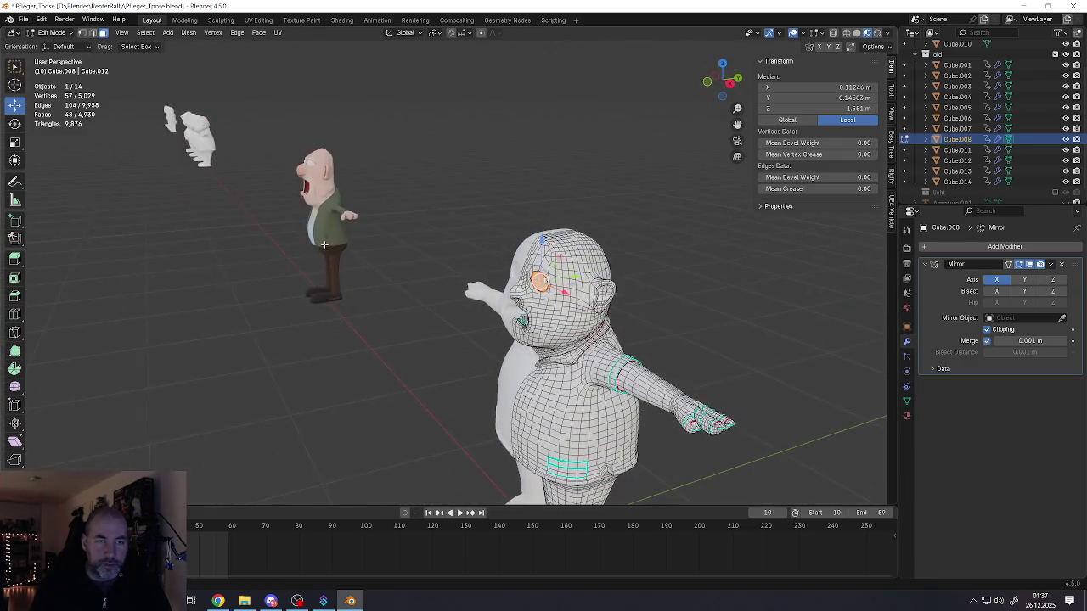
pyautogui.scroll(-2, 595, 281)
pyautogui.scroll(4, 606, 276)
pyautogui.scroll(4, 606, 276)
pyautogui.scroll(3, 597, 301)
pyautogui.scroll(-3, 580, 298)
pyautogui.scroll(-3, 500, 315)
pyautogui.scroll(2, 500, 316)
pyautogui.scroll(5, 564, 232)
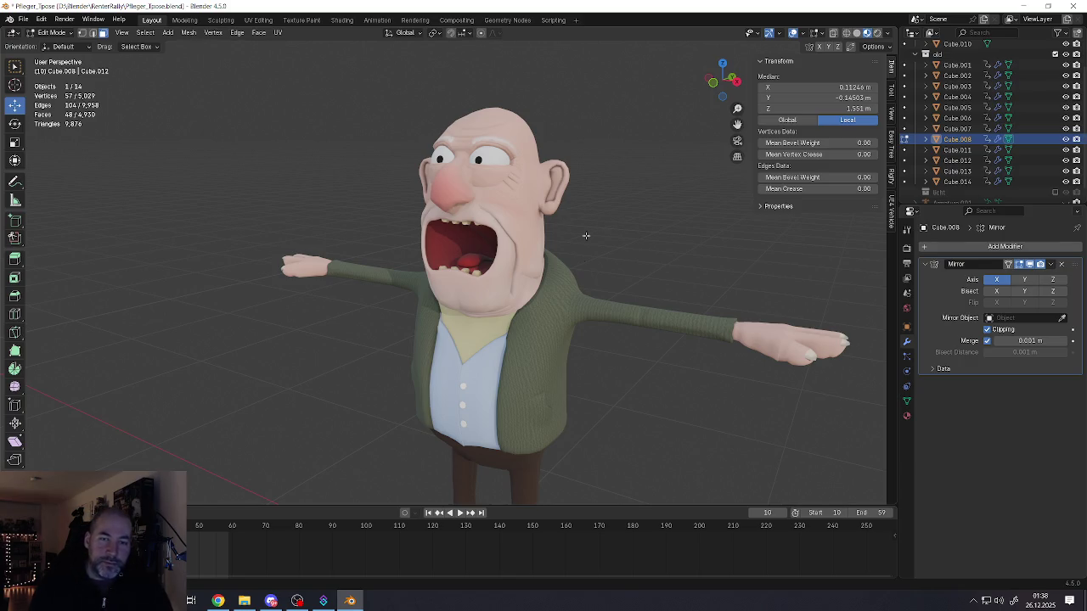
pyautogui.scroll(-8, 618, 281)
pyautogui.moveTo(622, 281)
pyautogui.mouseDown(button='middle')
pyautogui.moveTo(371, 308)
pyautogui.moveTo(393, 312)
pyautogui.mouseUp(button='middle')
pyautogui.scroll(5, 394, 313)
pyautogui.scroll(2, 396, 308)
pyautogui.scroll(-2, 397, 308)
pyautogui.moveTo(448, 271); pyautogui.dragTo(386, 204, button='middle')
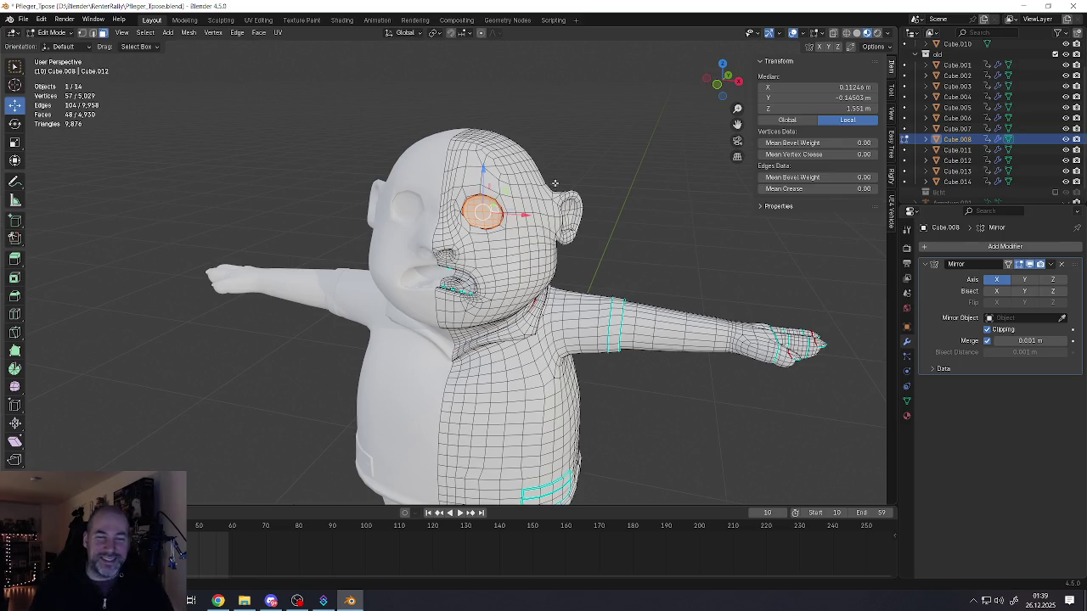
# - Frame the selected eye and push the eyeball patch deeper into the head along Y
pyautogui.press('KP_Decimal')
pyautogui.moveTo(441, 162); pyautogui.dragTo(291, 161, button='middle')
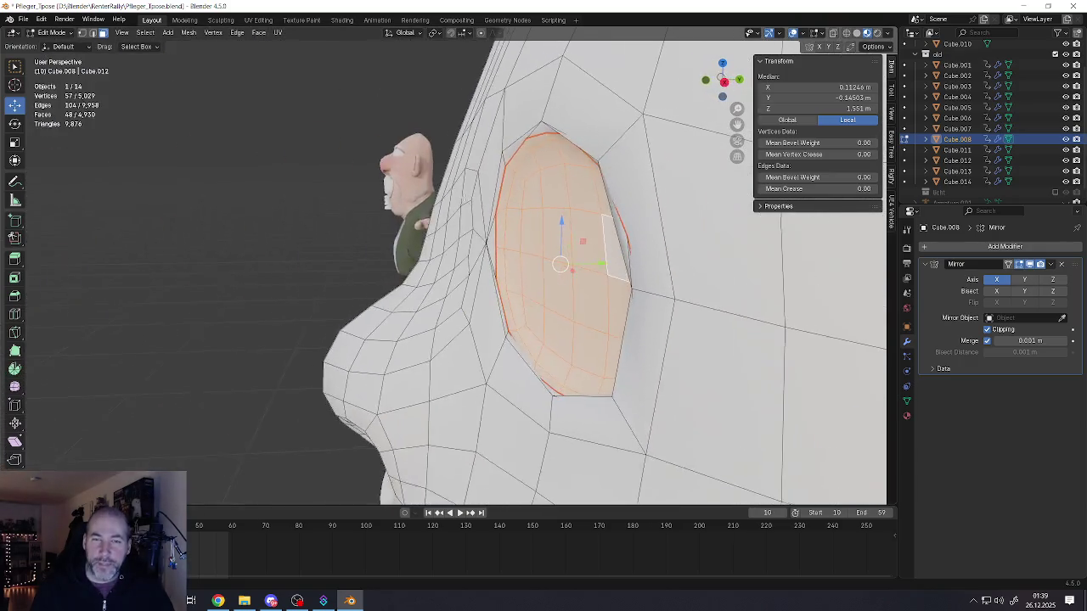
pyautogui.moveTo(601, 264); pyautogui.dragTo(637, 260)
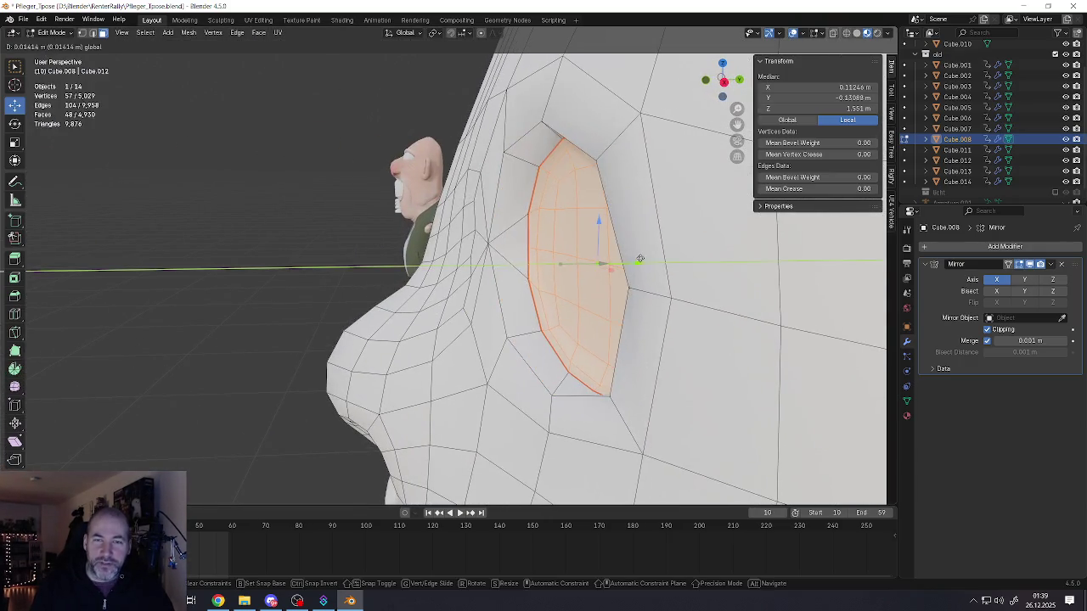
pyautogui.moveTo(637, 260)
pyautogui.mouseDown(button='middle')
pyautogui.moveTo(689, 230)
pyautogui.moveTo(173, 255)
pyautogui.mouseUp(button='middle')
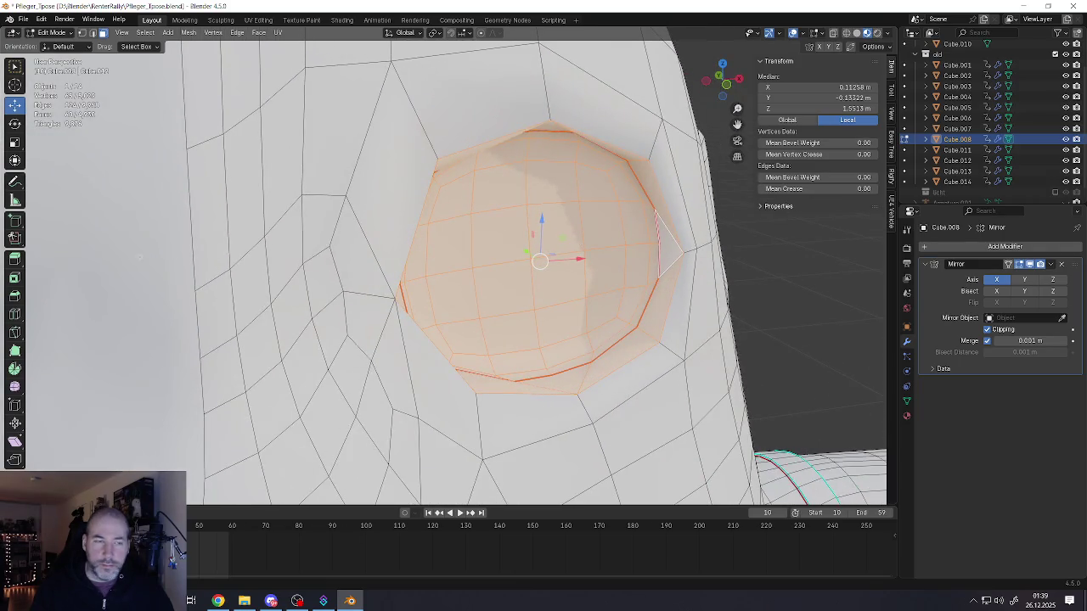
# - Round the eyeball patch into a sphere with the To Sphere tool
pyautogui.click(17, 386)
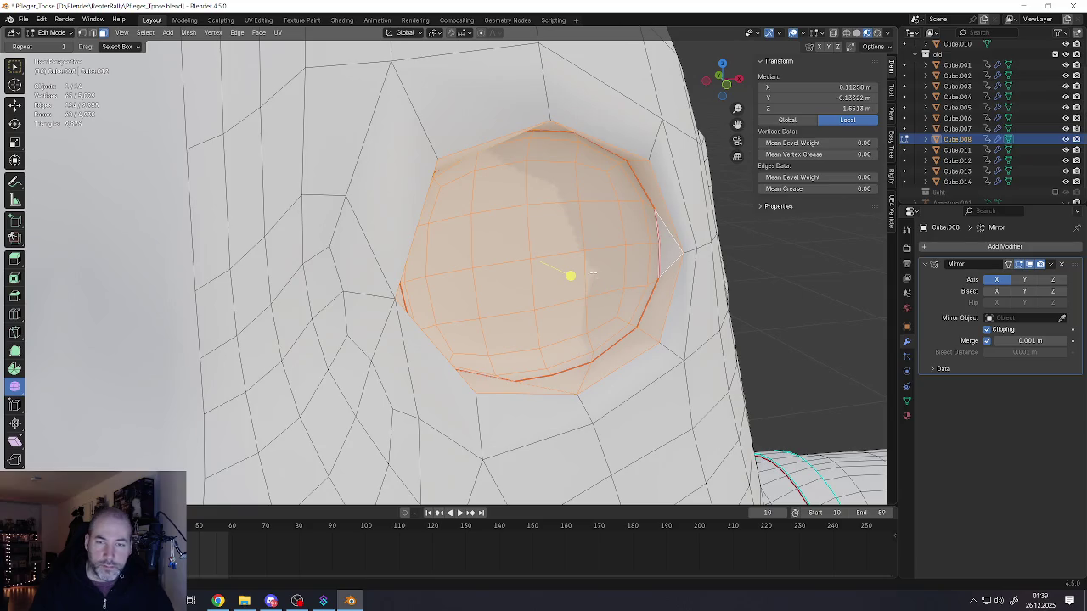
pyautogui.moveTo(571, 275); pyautogui.dragTo(619, 254)
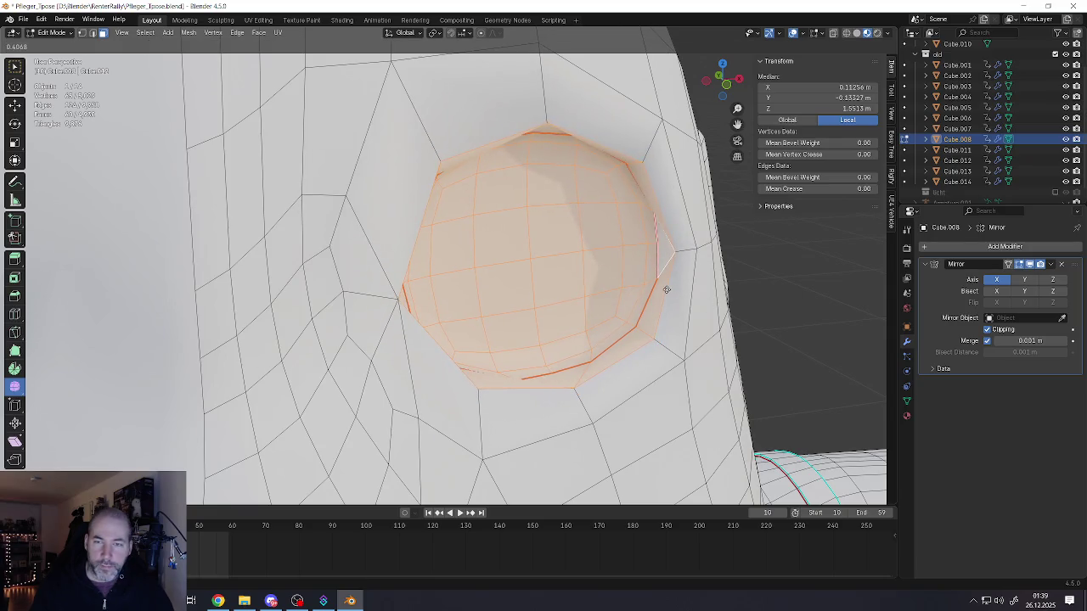
pyautogui.scroll(-5, 619, 254)
pyautogui.scroll(-2, 619, 254)
pyautogui.scroll(2, 619, 254)
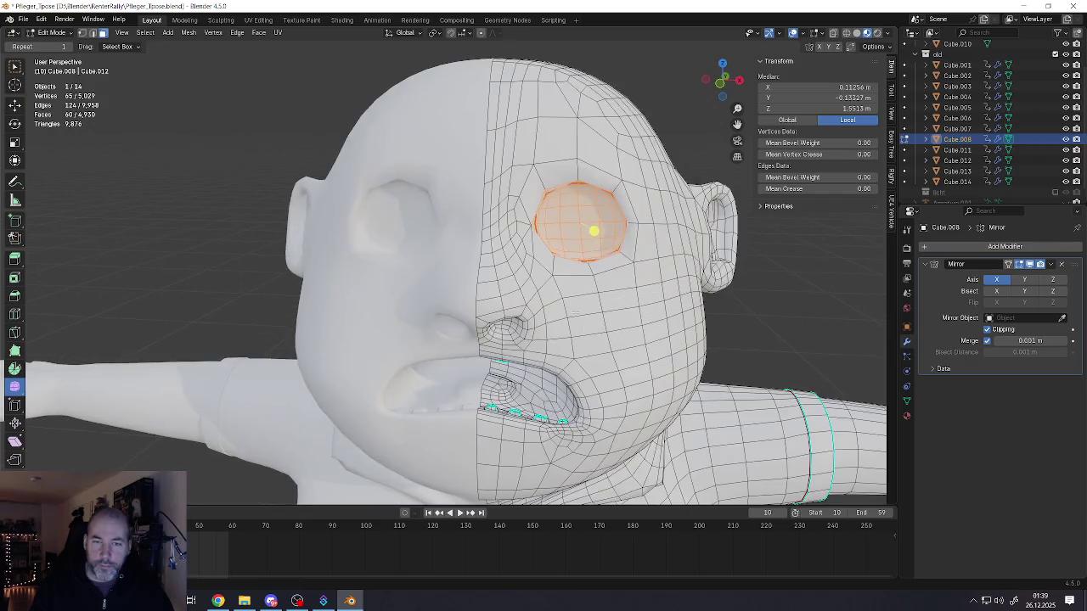
pyautogui.scroll(1, 619, 254)
# - In darker solid shading, select two edges beside the eye and slide them sideways
pyautogui.moveTo(598, 204); pyautogui.dragTo(544, 153, button='middle')
pyautogui.press('2')
pyautogui.keyDown('alt'); pyautogui.click(540, 149); pyautogui.keyUp('alt')
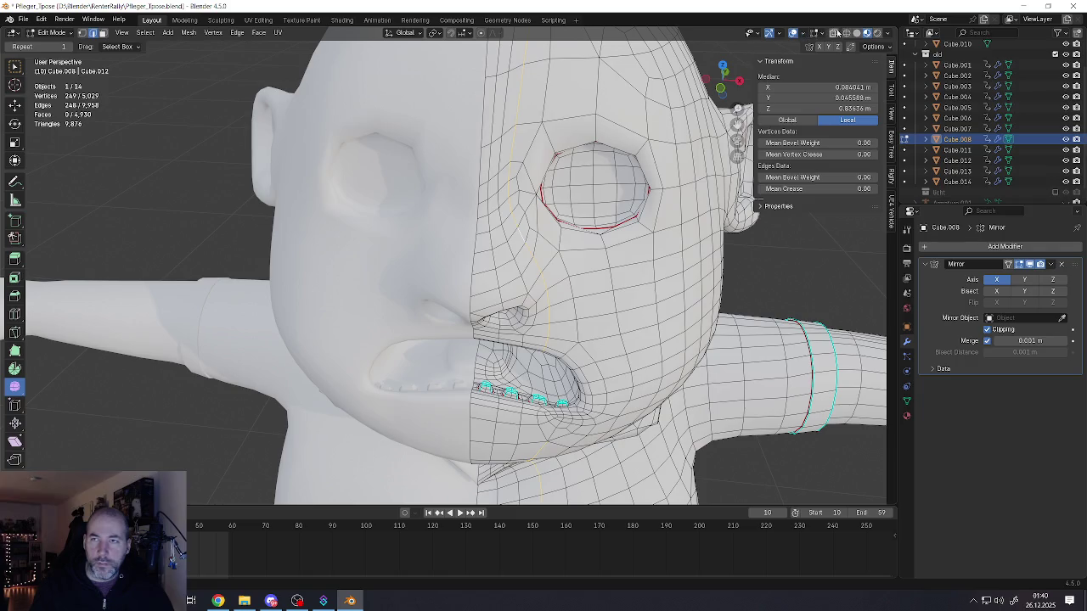
pyautogui.click(856, 33)
pyautogui.click(521, 241)
pyautogui.moveTo(521, 242); pyautogui.dragTo(547, 287, button='middle')
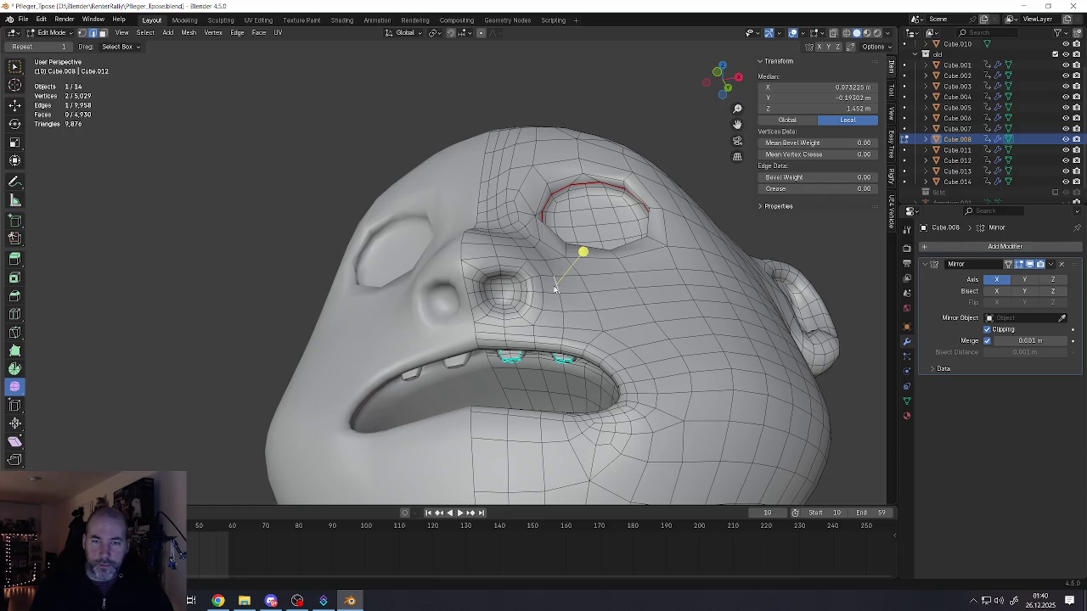
pyautogui.moveTo(555, 288); pyautogui.dragTo(560, 311, button='middle')
pyautogui.keyDown('shift'); pyautogui.click(562, 316); pyautogui.keyUp('shift')
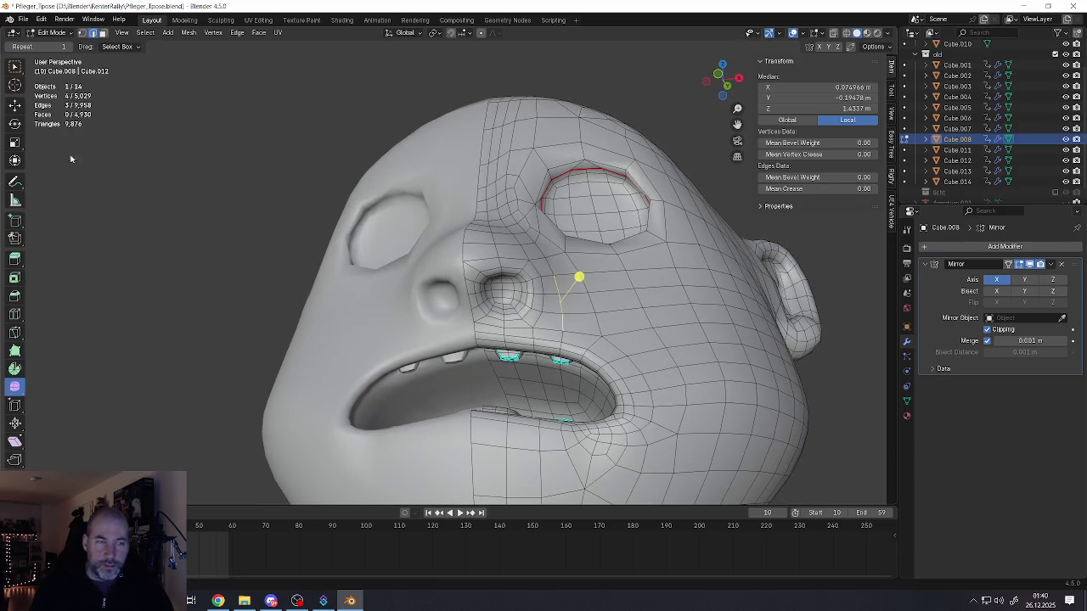
pyautogui.click(22, 110)
pyautogui.moveTo(586, 264); pyautogui.dragTo(594, 303, button='middle')
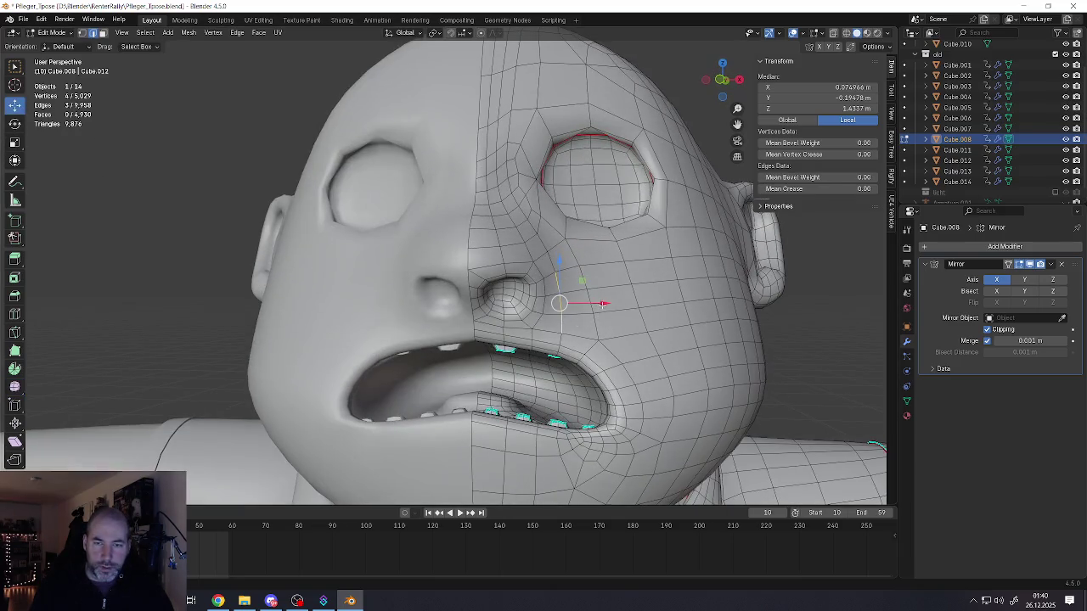
pyautogui.moveTo(594, 304); pyautogui.dragTo(599, 303)
pyautogui.moveTo(596, 303); pyautogui.dragTo(552, 306, button='middle')
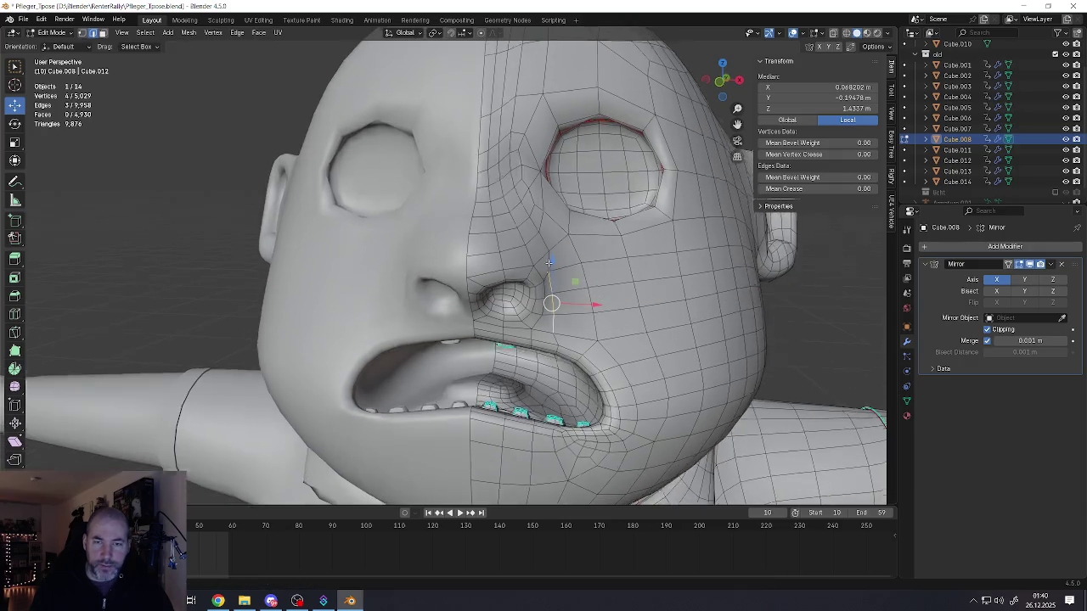
# - Shift a vertex near the mouth, then pull the eye-corner vertex with wider proportional falloff
pyautogui.click(550, 331)
pyautogui.press('g')
pyautogui.click(566, 339)
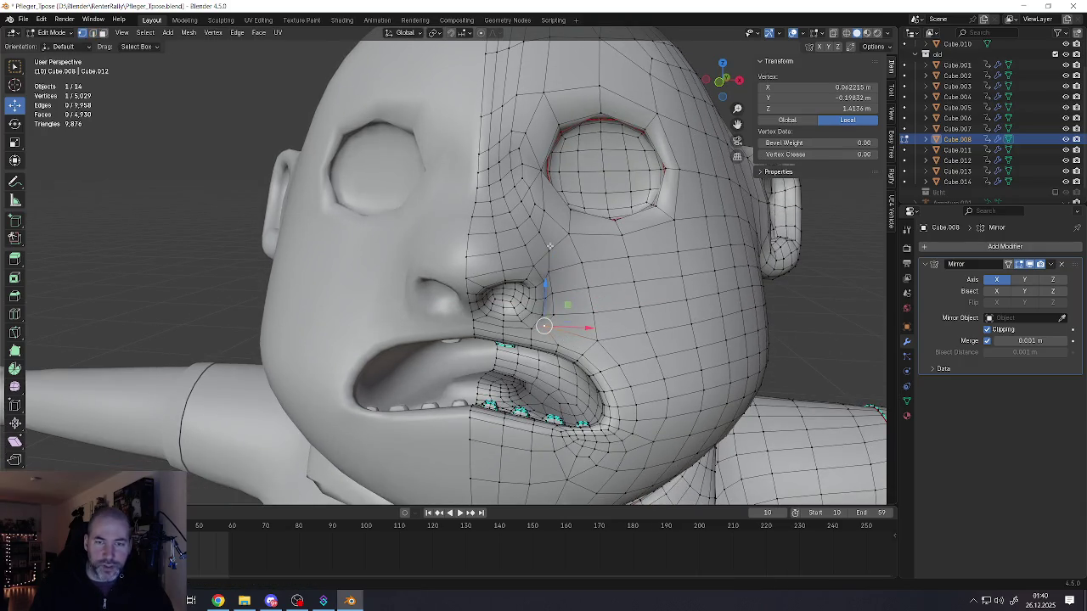
pyautogui.click(538, 251)
pyautogui.moveTo(538, 234); pyautogui.dragTo(511, 187)
pyautogui.scroll(-5, 509, 186)
pyautogui.scroll(-5, 508, 187)
pyautogui.scroll(-2, 507, 187)
pyautogui.scroll(-3, 506, 186)
pyautogui.moveTo(510, 187); pyautogui.dragTo(516, 222)
pyautogui.moveTo(516, 224)
pyautogui.mouseDown(button='middle')
pyautogui.moveTo(526, 241)
pyautogui.moveTo(512, 276)
pyautogui.moveTo(499, 264)
pyautogui.mouseUp(button='middle')
# - Lower two nose-tip vertices with soft proportional falloff to reshape the nose underside
pyautogui.moveTo(501, 265); pyautogui.dragTo(504, 290)
pyautogui.moveTo(504, 291)
pyautogui.mouseDown(button='middle')
pyautogui.moveTo(493, 280)
pyautogui.moveTo(423, 284)
pyautogui.moveTo(475, 285)
pyautogui.moveTo(490, 310)
pyautogui.moveTo(469, 337)
pyautogui.mouseUp(button='middle')
pyautogui.keyDown('shift'); pyautogui.click(494, 312); pyautogui.keyUp('shift')
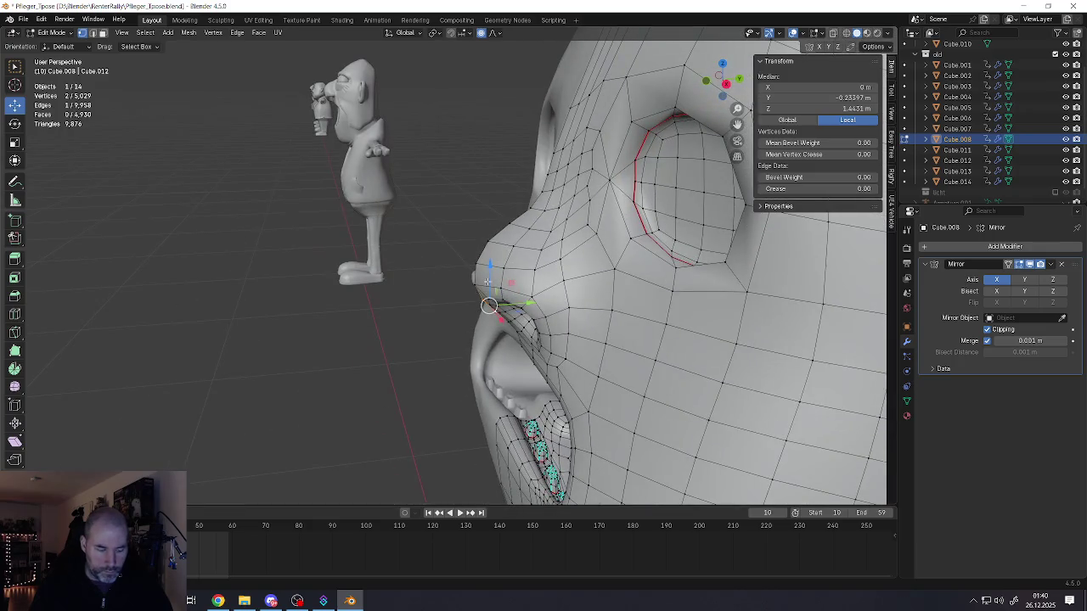
pyautogui.press('g')
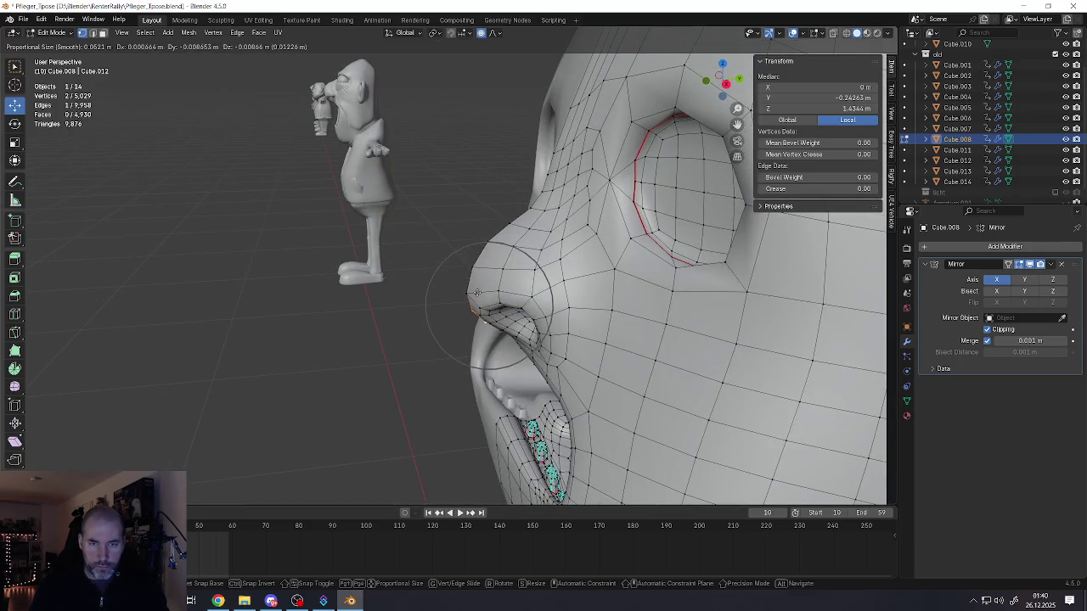
pyautogui.click(468, 300)
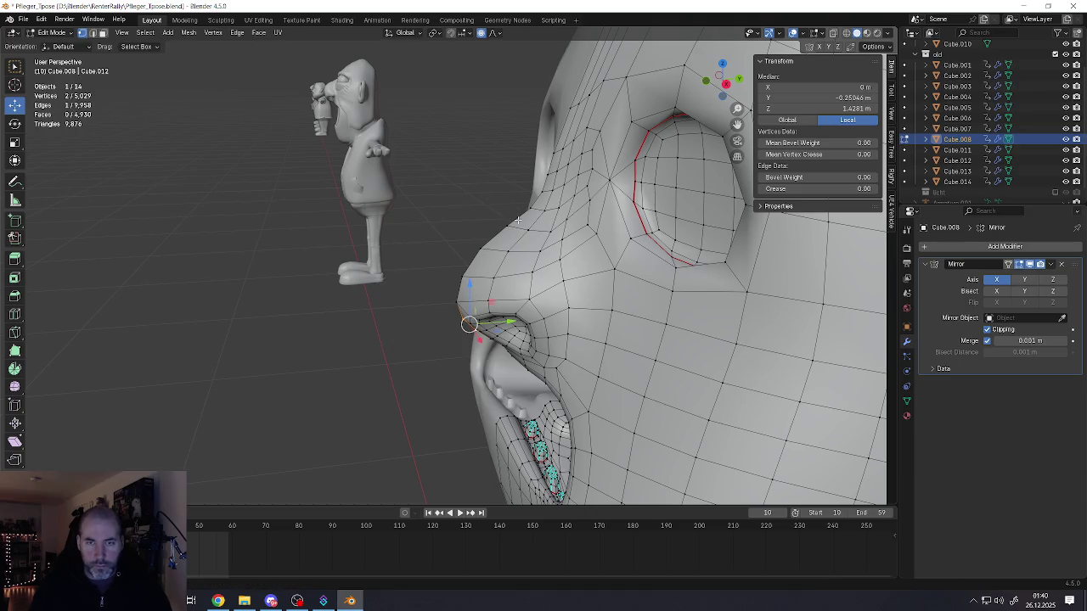
# - From a front view, switch to face selection and select a face above the eye
pyautogui.click(476, 314)
pyautogui.moveTo(476, 314); pyautogui.dragTo(526, 261, button='middle')
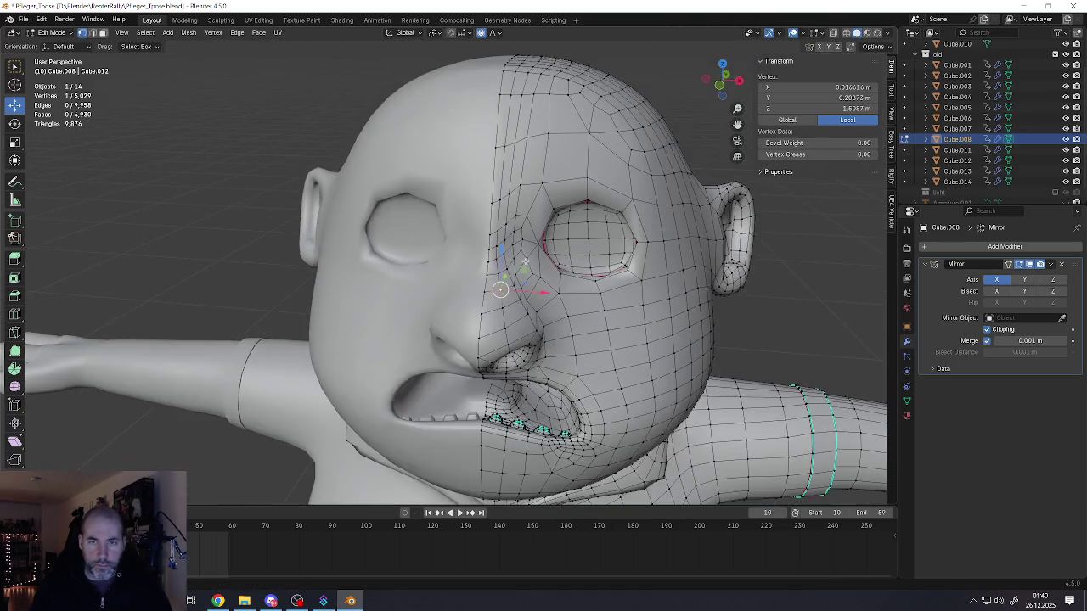
pyautogui.scroll(1, 525, 261)
pyautogui.scroll(1, 526, 238)
pyautogui.scroll(1, 525, 205)
pyautogui.press('3')
pyautogui.click(510, 259)
# - Select three faces above the eye and extrude them to build the brow ridge
pyautogui.keyDown('shift'); pyautogui.click(548, 233); pyautogui.keyUp('shift')
pyautogui.keyDown('shift'); pyautogui.click(616, 244); pyautogui.keyUp('shift')
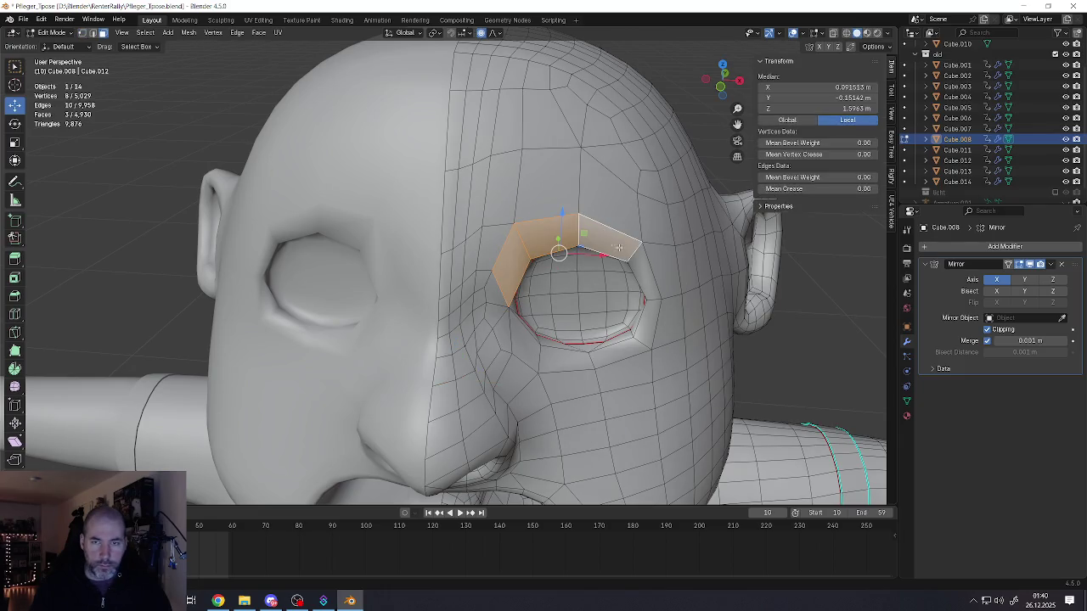
pyautogui.moveTo(618, 246)
pyautogui.mouseDown(button='middle')
pyautogui.moveTo(520, 239)
pyautogui.moveTo(524, 264)
pyautogui.moveTo(508, 268)
pyautogui.mouseUp(button='middle')
pyautogui.press('e')
pyautogui.click(560, 255)
# - Move a single edge above the eye with proportional falloff
pyautogui.press('2')
pyautogui.click(522, 257)
pyautogui.press('g')
pyautogui.click(512, 272)
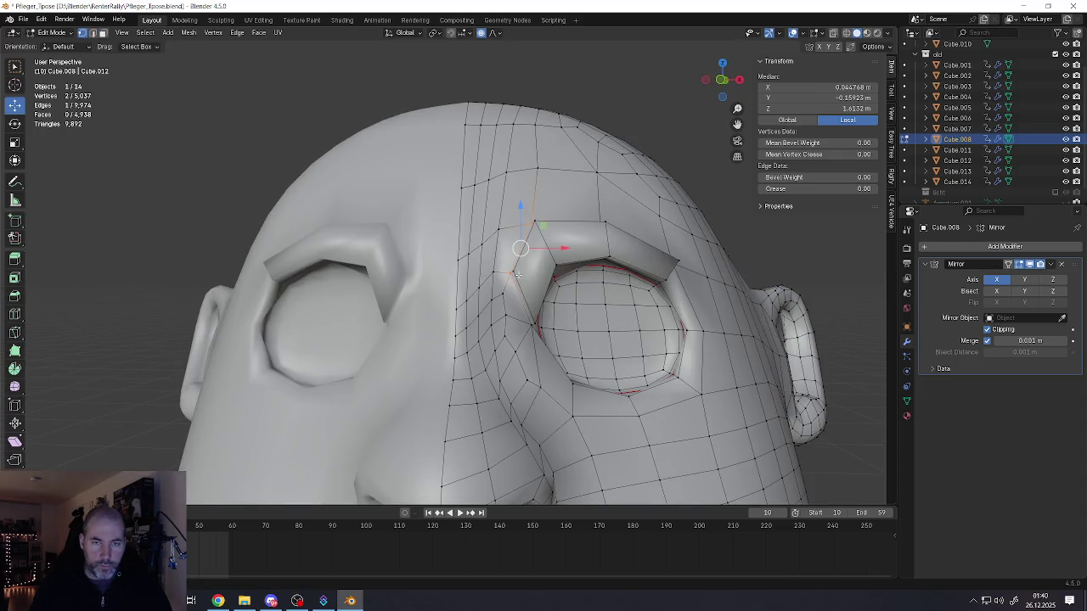
# - Raise a brow-ridge vertex with proportional editing, then nudge it slightly down
pyautogui.click(514, 272)
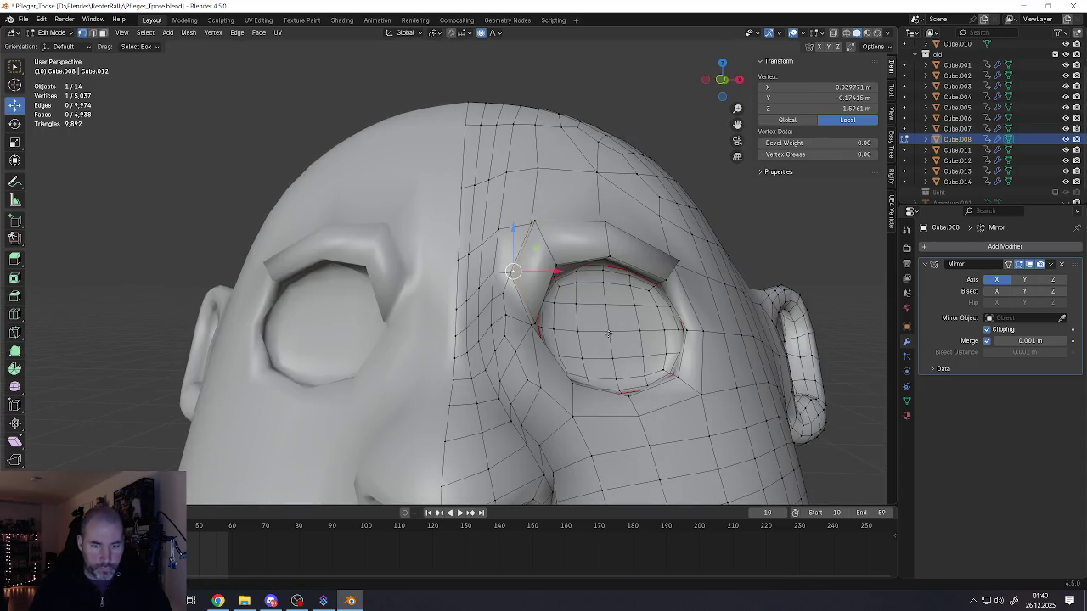
pyautogui.press('g')
pyautogui.scroll(4, 612, 335)
pyautogui.scroll(10, 616, 337)
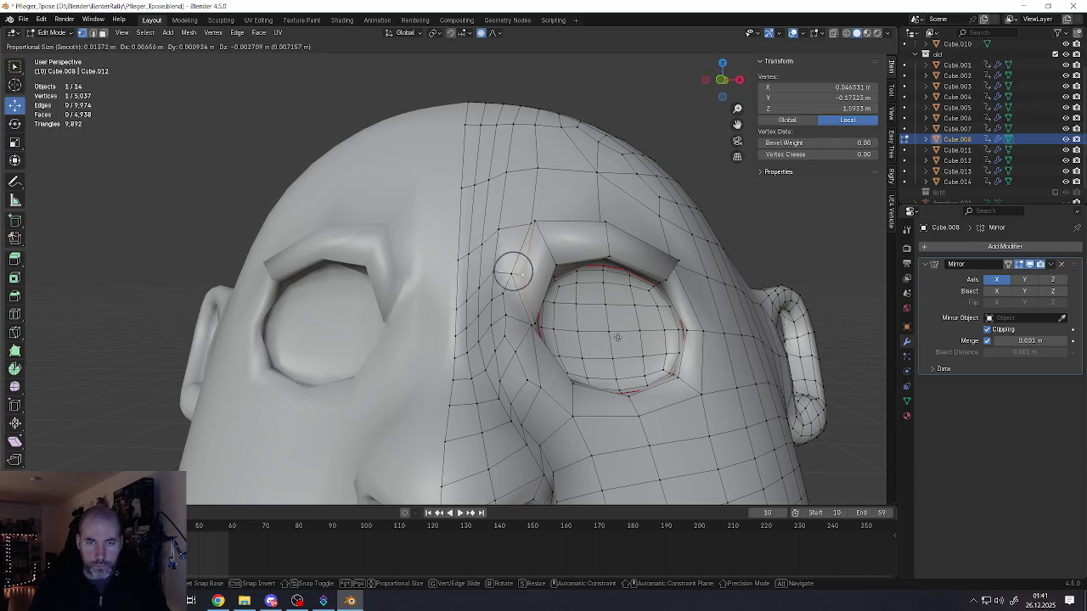
pyautogui.click(638, 286)
pyautogui.moveTo(551, 232); pyautogui.dragTo(553, 242)
# - Reposition the brow vertex again with smooth falloff and add a second brow vertex
pyautogui.press('g')
pyautogui.click(606, 235)
pyautogui.press('g')
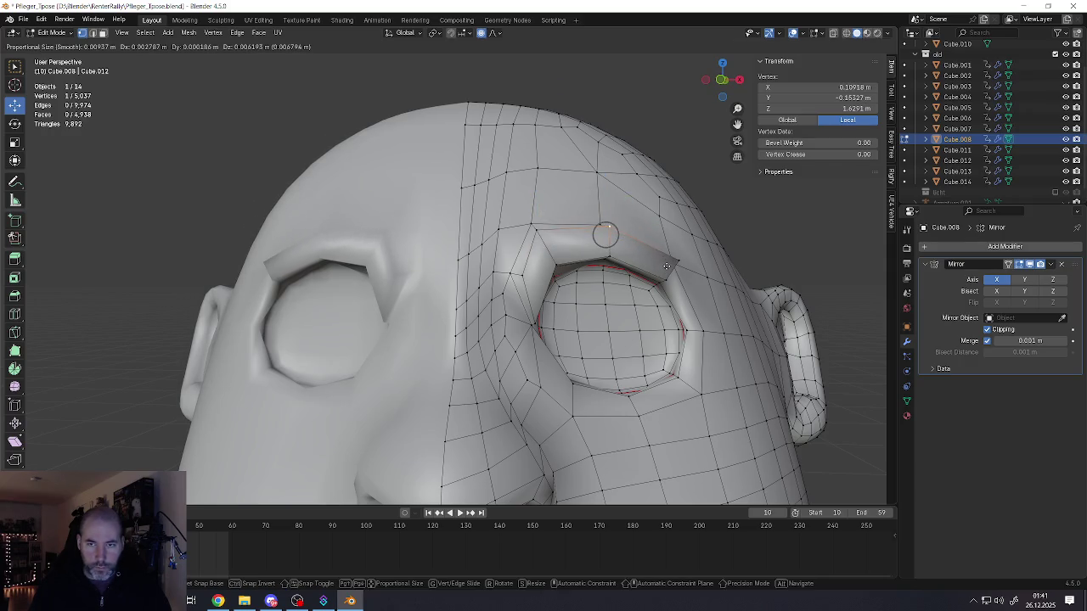
pyautogui.click(665, 271)
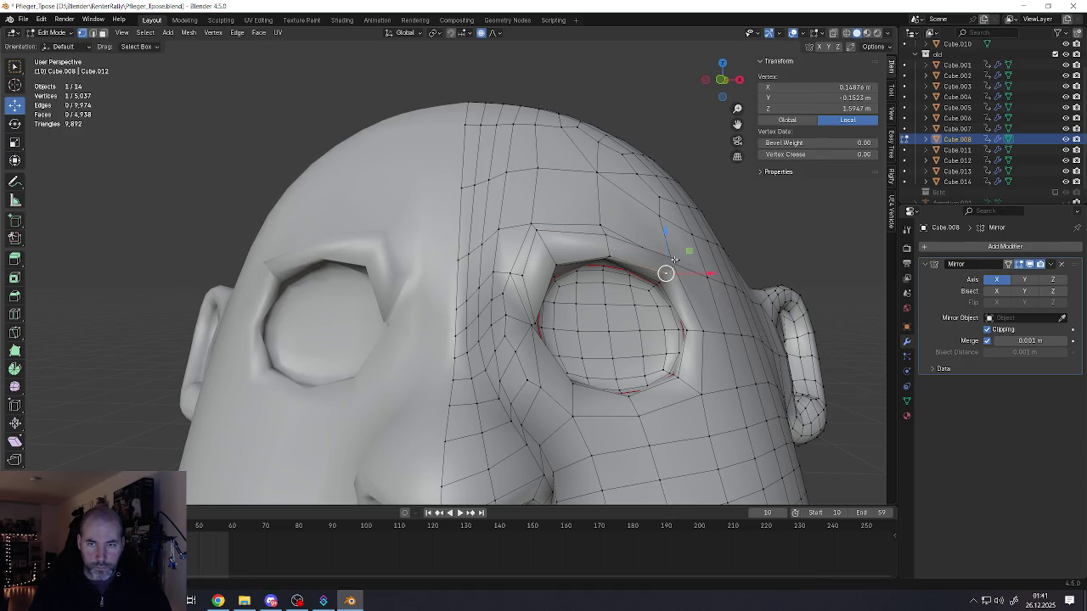
pyautogui.keyDown('shift'); pyautogui.click(674, 260); pyautogui.keyUp('shift')
pyautogui.moveTo(674, 259); pyautogui.dragTo(680, 271, button='middle')
# - Shift the eye-corner edges to shape the socket's inner corner
pyautogui.press('g')
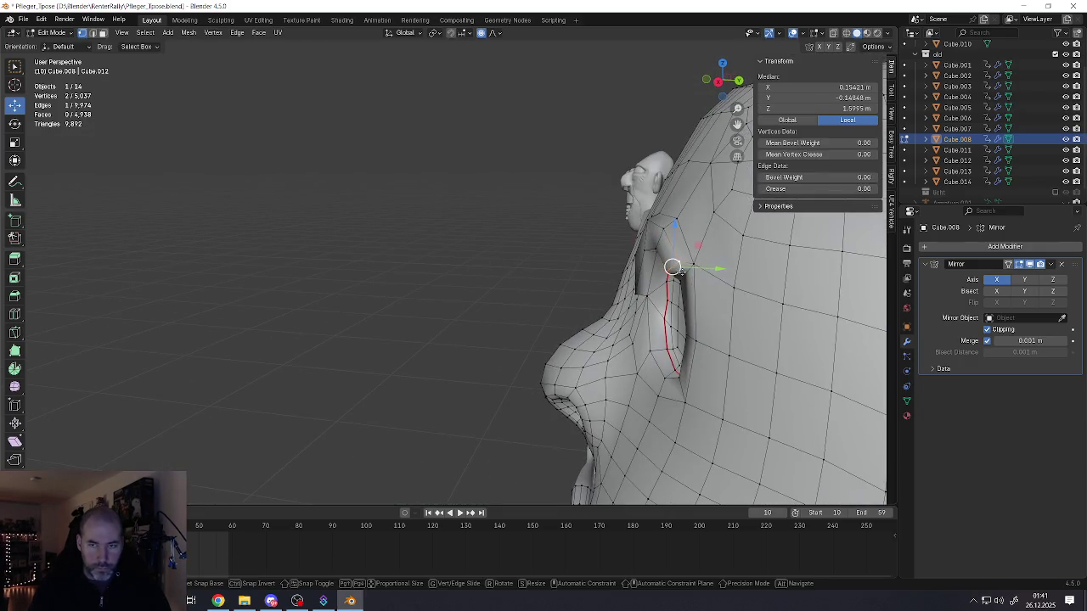
pyautogui.click(679, 272)
pyautogui.click(687, 175)
pyautogui.moveTo(687, 175)
pyautogui.mouseDown(button='middle')
pyautogui.moveTo(715, 215)
pyautogui.moveTo(595, 255)
pyautogui.mouseUp(button='middle')
pyautogui.scroll(3, 513, 277)
pyautogui.keyDown('shift'); pyautogui.click(513, 277); pyautogui.keyUp('shift')
pyautogui.moveTo(514, 277)
pyautogui.mouseDown(button='middle')
pyautogui.moveTo(552, 290)
pyautogui.moveTo(531, 286)
pyautogui.mouseUp(button='middle')
pyautogui.click(501, 270)
pyautogui.press('g')
pyautogui.click(536, 270)
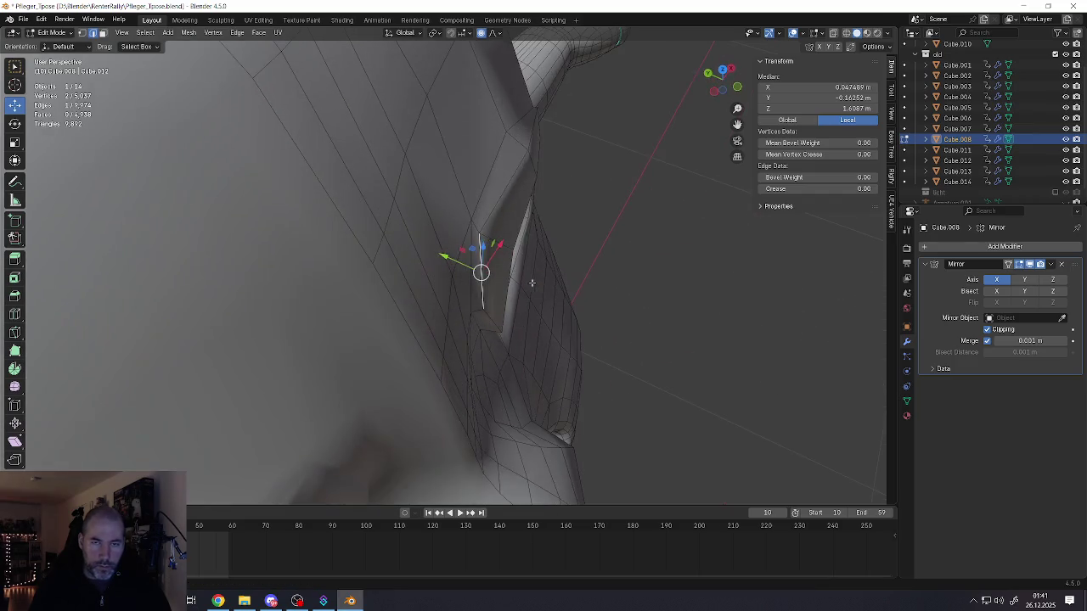
# - Nudge a socket-edge vertex up-left and raise two rim vertices along Z
pyautogui.click(528, 159)
pyautogui.press('g')
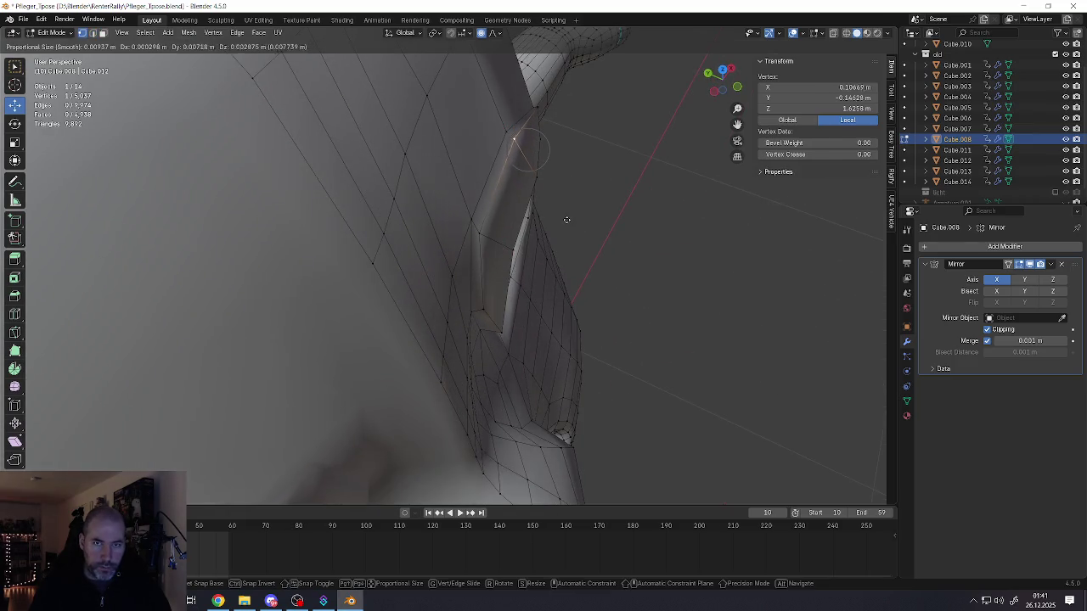
pyautogui.click(563, 237)
pyautogui.scroll(-5, 563, 237)
pyautogui.moveTo(563, 237)
pyautogui.mouseDown(button='middle')
pyautogui.moveTo(426, 181)
pyautogui.moveTo(432, 252)
pyautogui.moveTo(396, 246)
pyautogui.moveTo(451, 272)
pyautogui.mouseUp(button='middle')
pyautogui.click(440, 267)
pyautogui.keyDown('shift'); pyautogui.click(451, 272); pyautogui.keyUp('shift')
pyautogui.press('g')
pyautogui.press('z')
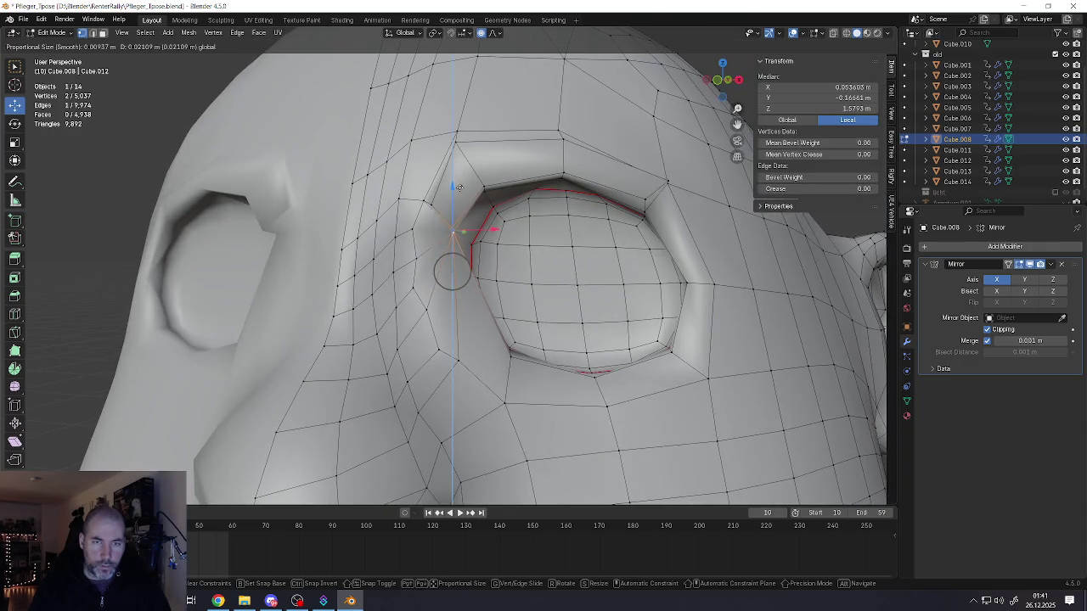
pyautogui.click(447, 248)
# - Lower the inner eye-corner vertex along the Z axis
pyautogui.moveTo(447, 249)
pyautogui.mouseDown(button='middle')
pyautogui.moveTo(430, 239)
pyautogui.moveTo(426, 251)
pyautogui.moveTo(481, 231)
pyautogui.moveTo(457, 219)
pyautogui.mouseUp(button='middle')
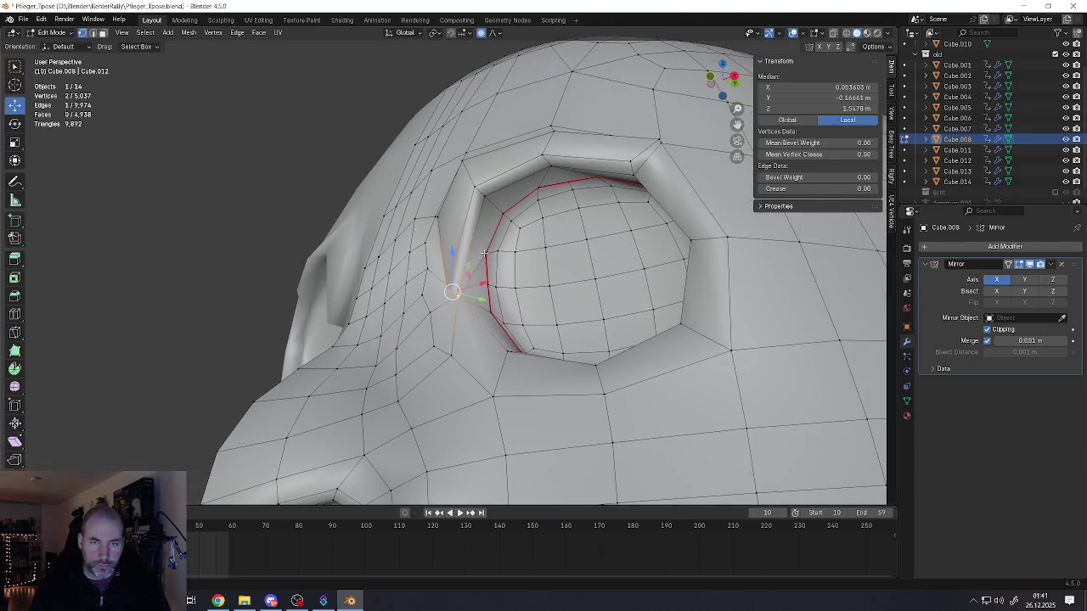
pyautogui.click(437, 217)
pyautogui.keyDown('shift'); pyautogui.click(489, 252); pyautogui.keyUp('shift')
pyautogui.moveTo(488, 252)
pyautogui.mouseDown(button='middle')
pyautogui.moveTo(451, 283)
pyautogui.moveTo(467, 299)
pyautogui.moveTo(442, 291)
pyautogui.mouseUp(button='middle')
pyautogui.click(456, 292)
pyautogui.keyDown('shift'); pyautogui.click(440, 284); pyautogui.keyUp('shift')
pyautogui.click(445, 293)
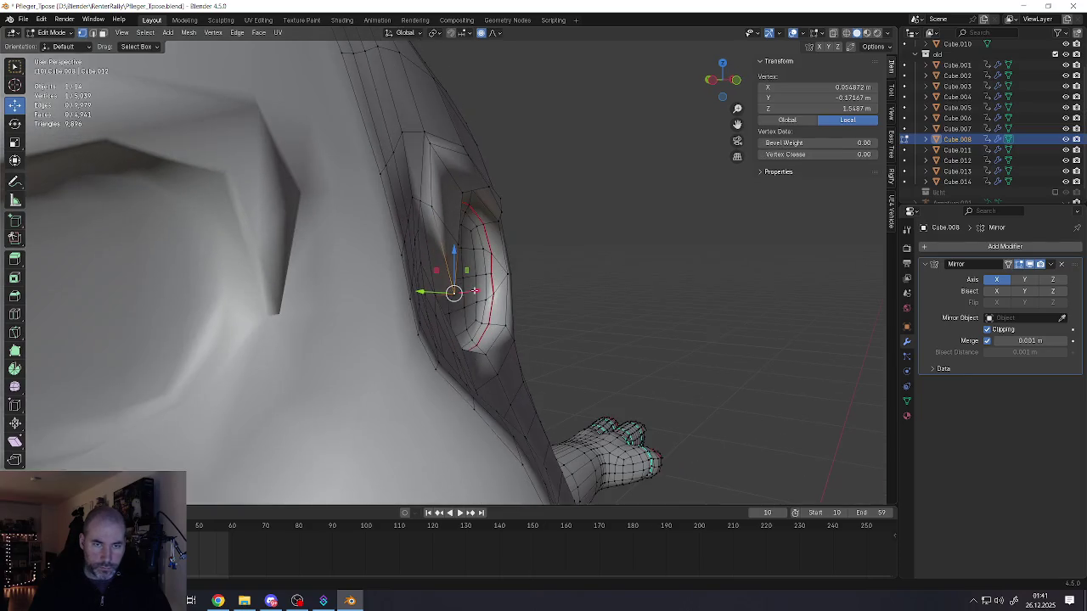
pyautogui.press('g')
pyautogui.press('y')
pyautogui.press('z')
pyautogui.click(439, 236)
# - Reposition the eye-corner vertex in depth along Y, then sideways along X
pyautogui.moveTo(439, 236)
pyautogui.mouseDown(button='middle')
pyautogui.moveTo(442, 273)
pyautogui.moveTo(444, 240)
pyautogui.moveTo(461, 243)
pyautogui.moveTo(473, 219)
pyautogui.moveTo(434, 216)
pyautogui.mouseUp(button='middle')
pyautogui.press('g')
pyautogui.press('y')
pyautogui.click(487, 244)
pyautogui.press('g')
pyautogui.press('y')
pyautogui.click(420, 210)
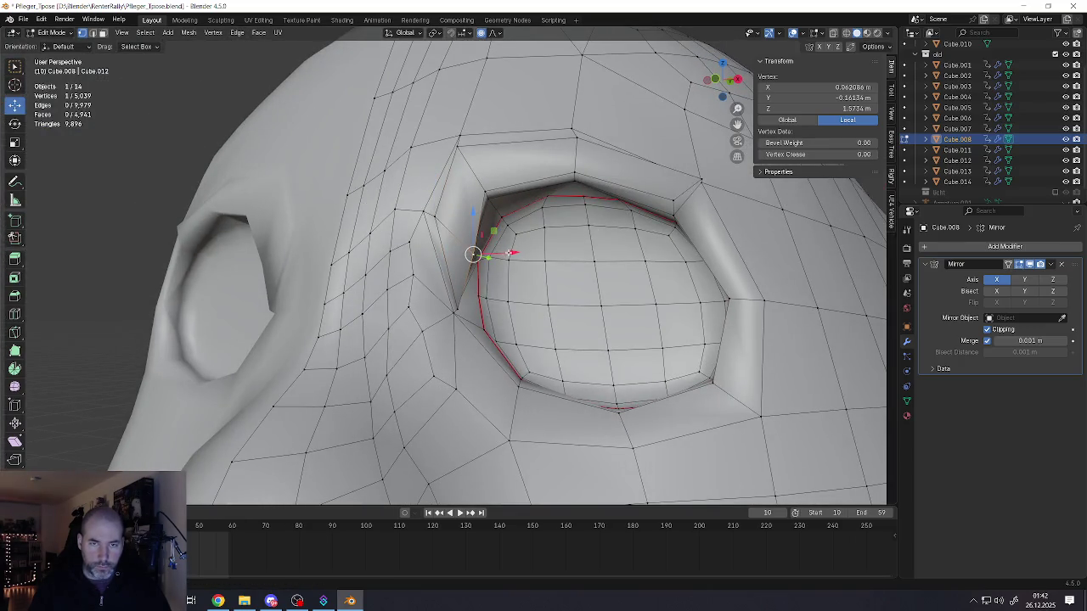
pyautogui.press('g')
pyautogui.press('x')
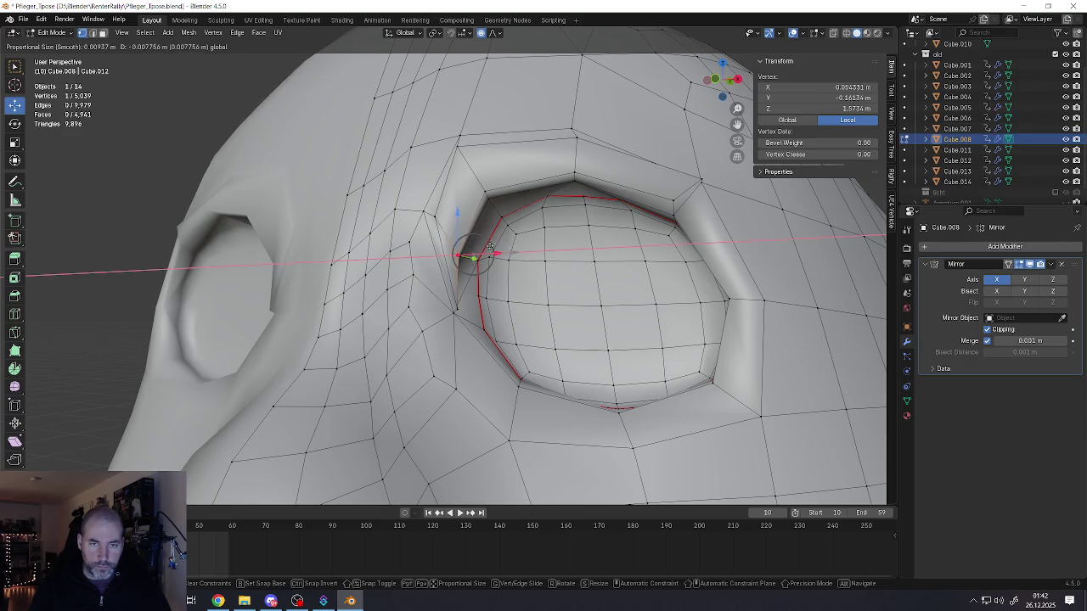
pyautogui.click(470, 249)
pyautogui.press('g')
pyautogui.press('x')
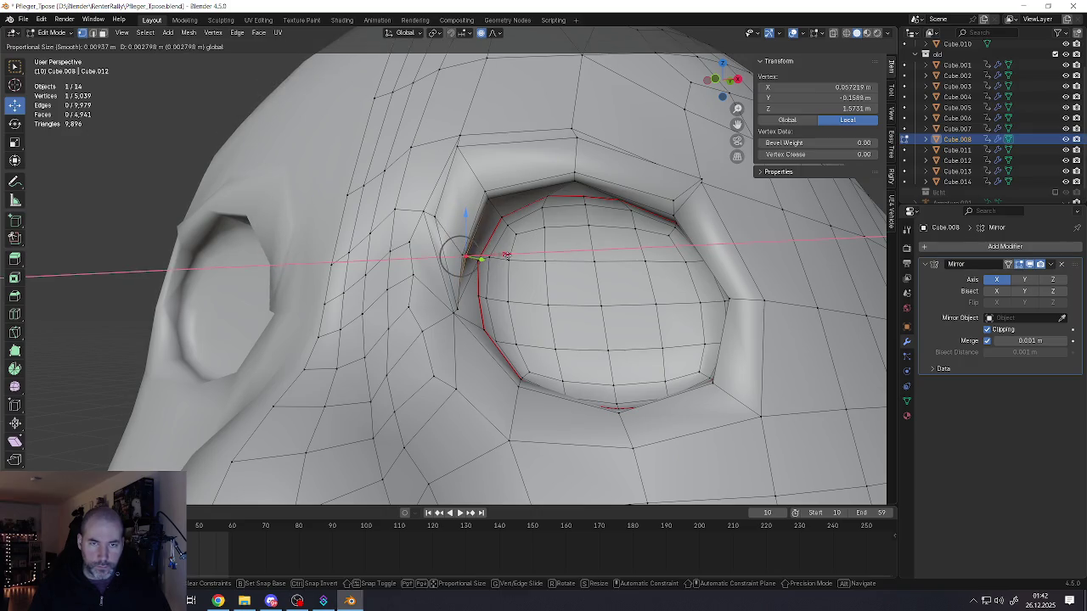
pyautogui.click(506, 254)
# - Fine-tune the eye-corner vertex height and sideways position from a frontal view
pyautogui.moveTo(507, 255)
pyautogui.mouseDown(button='middle')
pyautogui.moveTo(439, 310)
pyautogui.moveTo(475, 83)
pyautogui.mouseUp(button='middle')
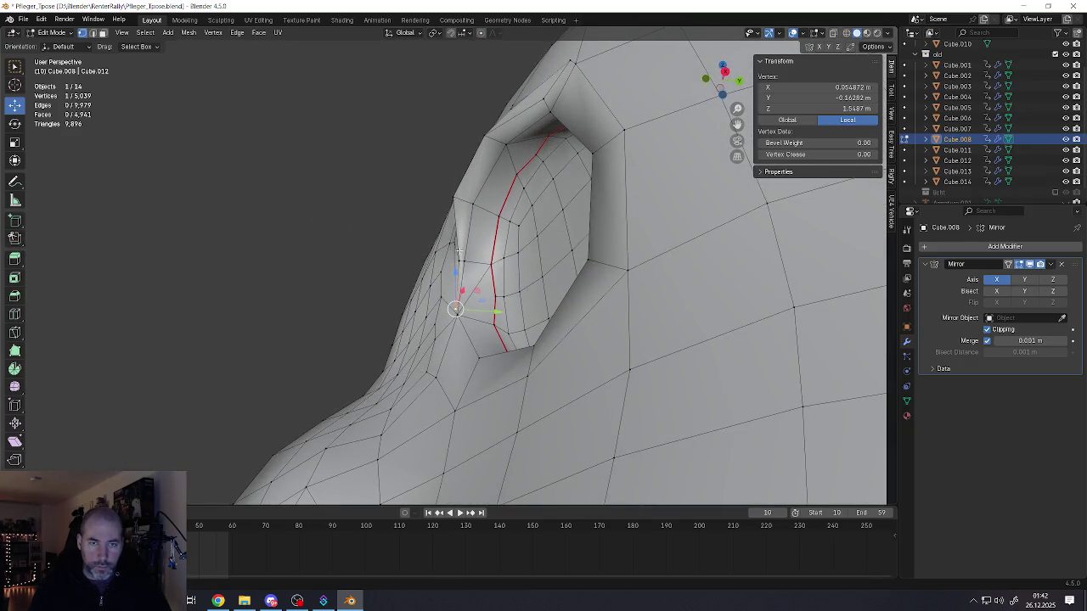
pyautogui.moveTo(461, 251); pyautogui.dragTo(365, 255, button='middle')
pyautogui.moveTo(456, 274); pyautogui.dragTo(456, 234)
pyautogui.moveTo(497, 267); pyautogui.dragTo(490, 267)
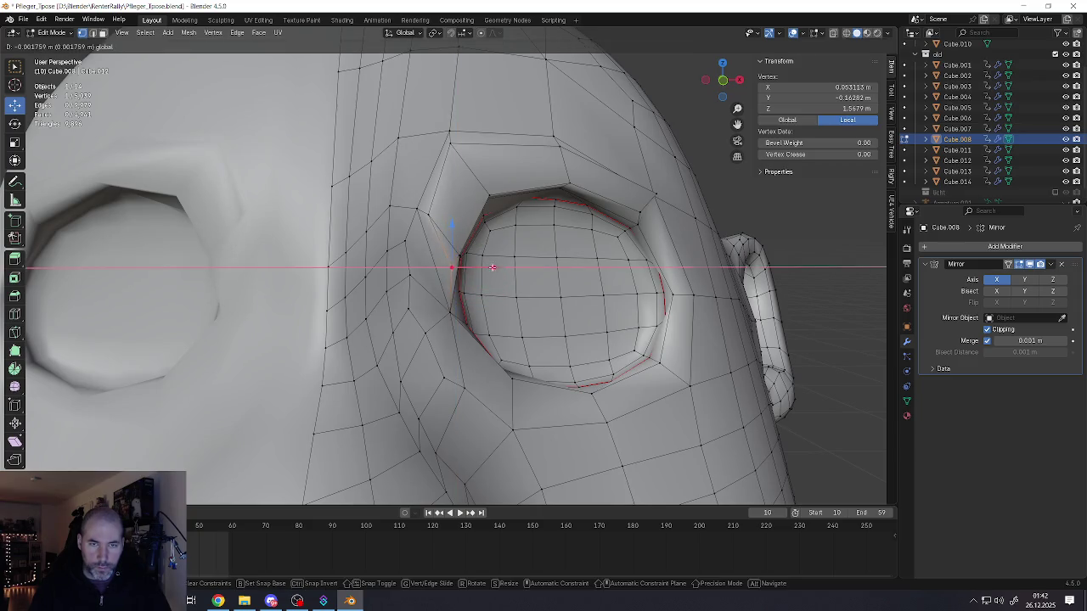
pyautogui.moveTo(492, 267); pyautogui.dragTo(454, 244, button='middle')
pyautogui.moveTo(455, 244); pyautogui.dragTo(453, 236)
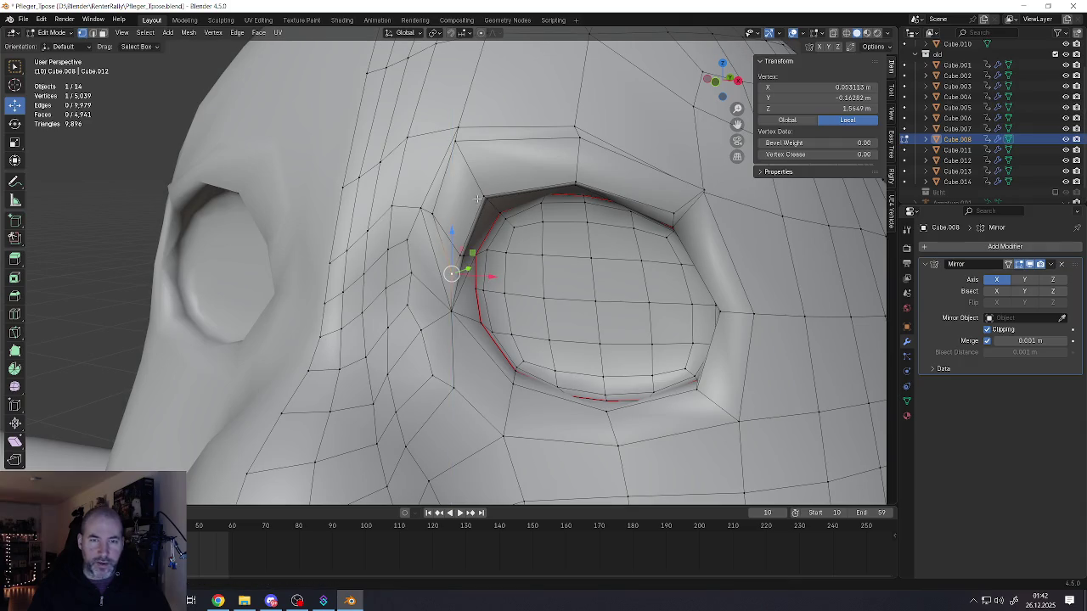
pyautogui.moveTo(453, 247); pyautogui.dragTo(499, 246, button='middle')
pyautogui.press('g')
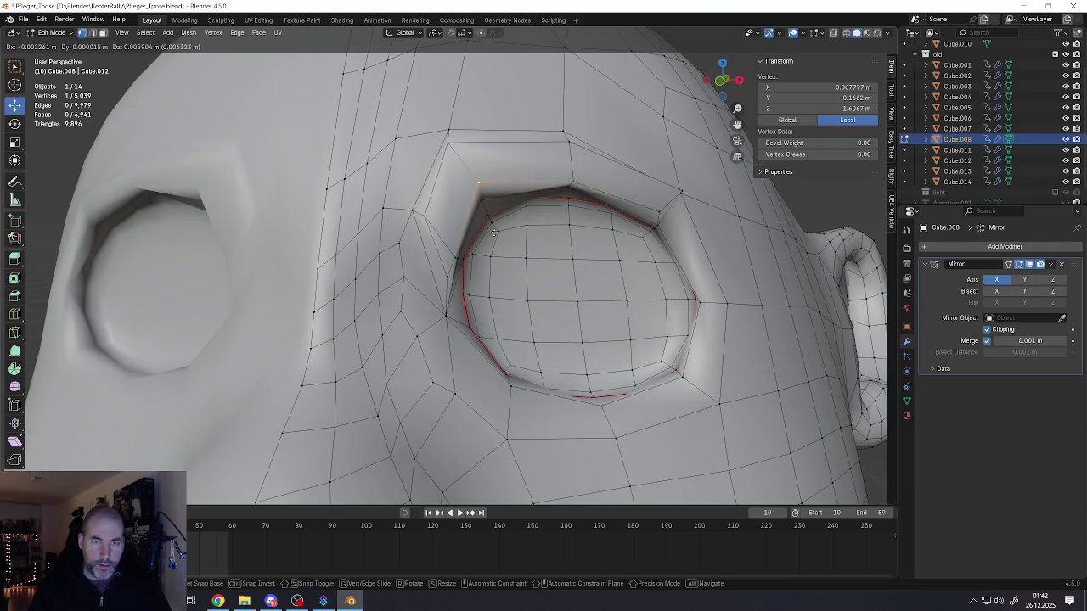
pyautogui.click(457, 265)
pyautogui.press('g')
pyautogui.click(449, 255)
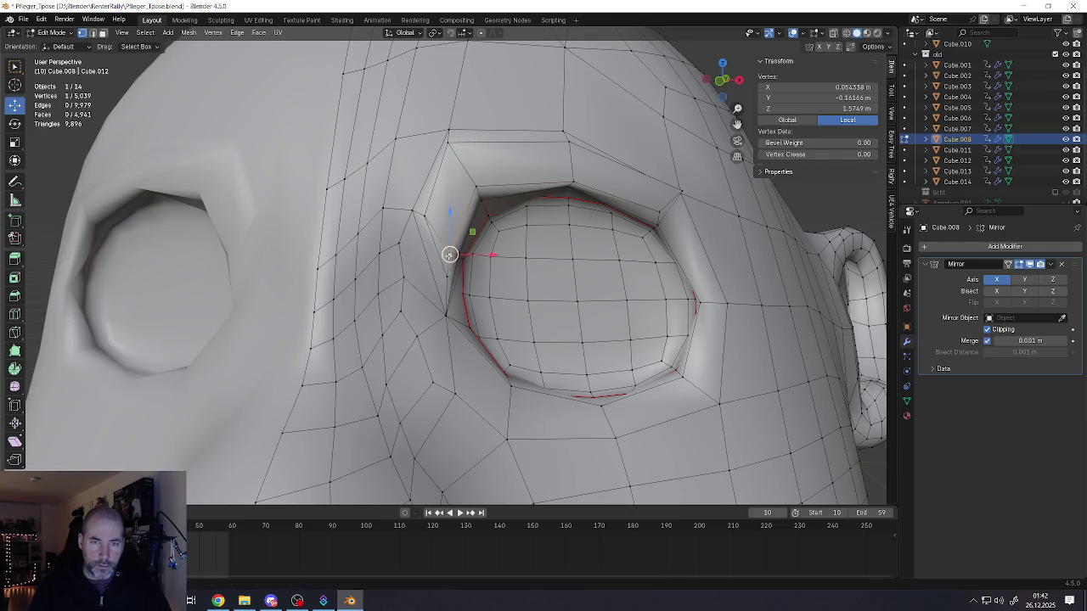
# - Raise the top rim vertices and move the outer brow corner vertex into place
pyautogui.click(571, 182)
pyautogui.press('g')
pyautogui.click(592, 186)
pyautogui.click(659, 214)
pyautogui.press('g')
pyautogui.click(656, 210)
pyautogui.moveTo(657, 210); pyautogui.dragTo(614, 219, button='middle')
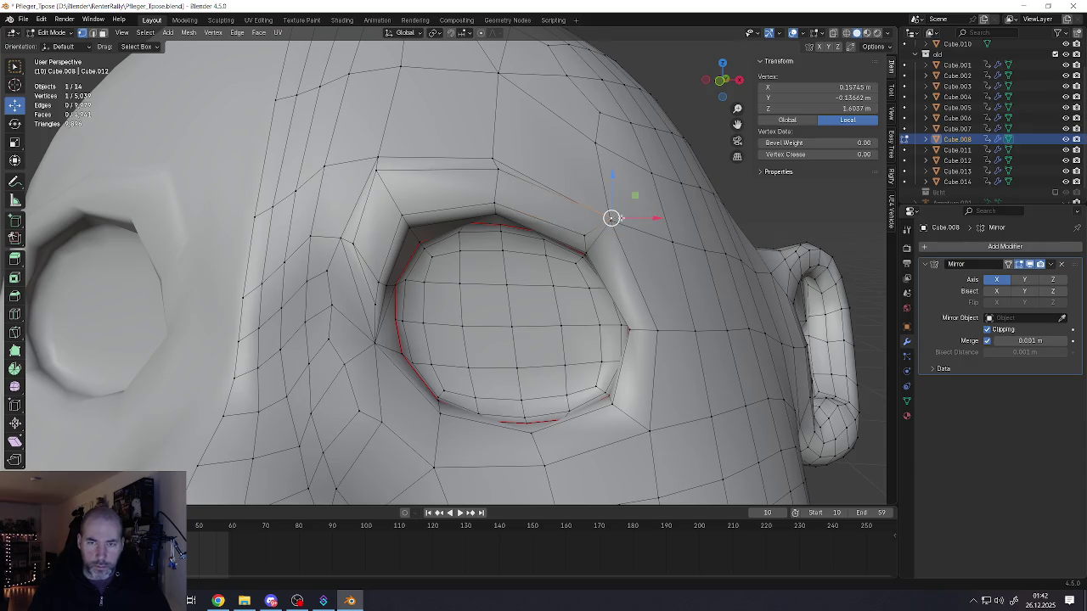
pyautogui.press('g')
pyautogui.click(582, 219)
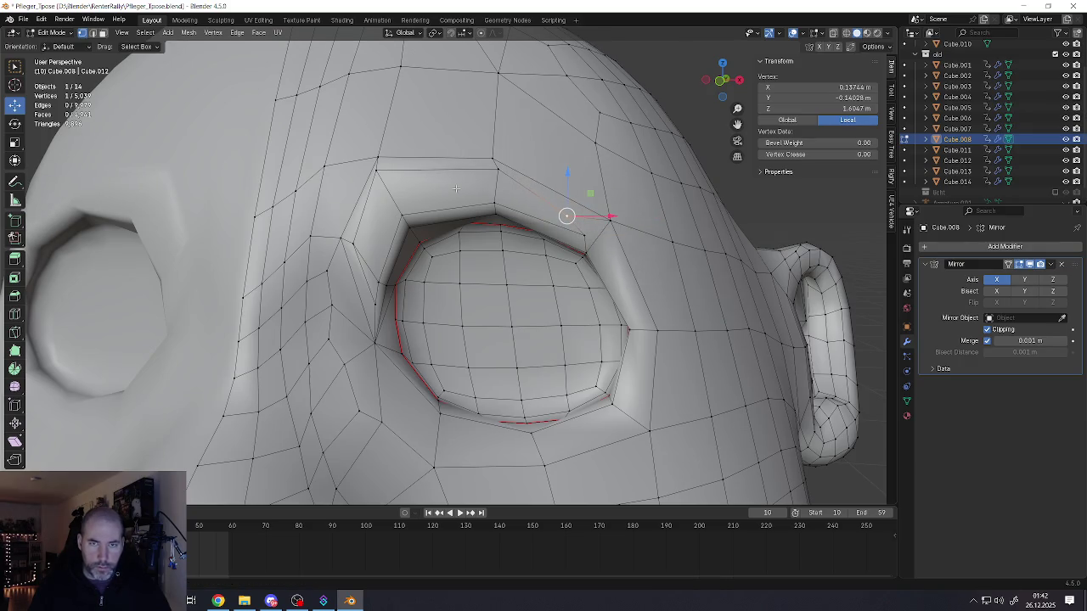
pyautogui.moveTo(583, 219); pyautogui.dragTo(474, 194, button='middle')
pyautogui.moveTo(457, 188); pyautogui.dragTo(466, 192)
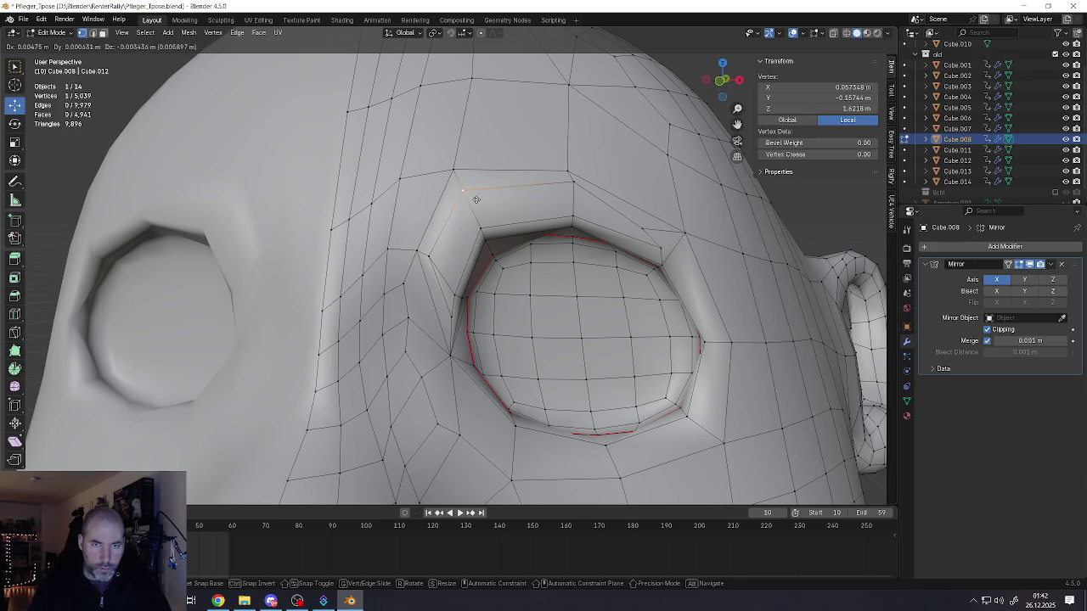
# - Clear the mesh selection and return to Object Mode to review the brow ridge
pyautogui.scroll(-3, 467, 220)
pyautogui.scroll(-3, 478, 253)
pyautogui.moveTo(478, 253)
pyautogui.mouseDown(button='middle')
pyautogui.moveTo(547, 237)
pyautogui.moveTo(623, 312)
pyautogui.moveTo(535, 255)
pyautogui.moveTo(354, 260)
pyautogui.moveTo(354, 274)
pyautogui.moveTo(572, 312)
pyautogui.moveTo(528, 300)
pyautogui.mouseUp(button='middle')
pyautogui.scroll(4, 510, 245)
pyautogui.scroll(-2, 561, 246)
pyautogui.scroll(-2, 562, 248)
pyautogui.scroll(3, 563, 250)
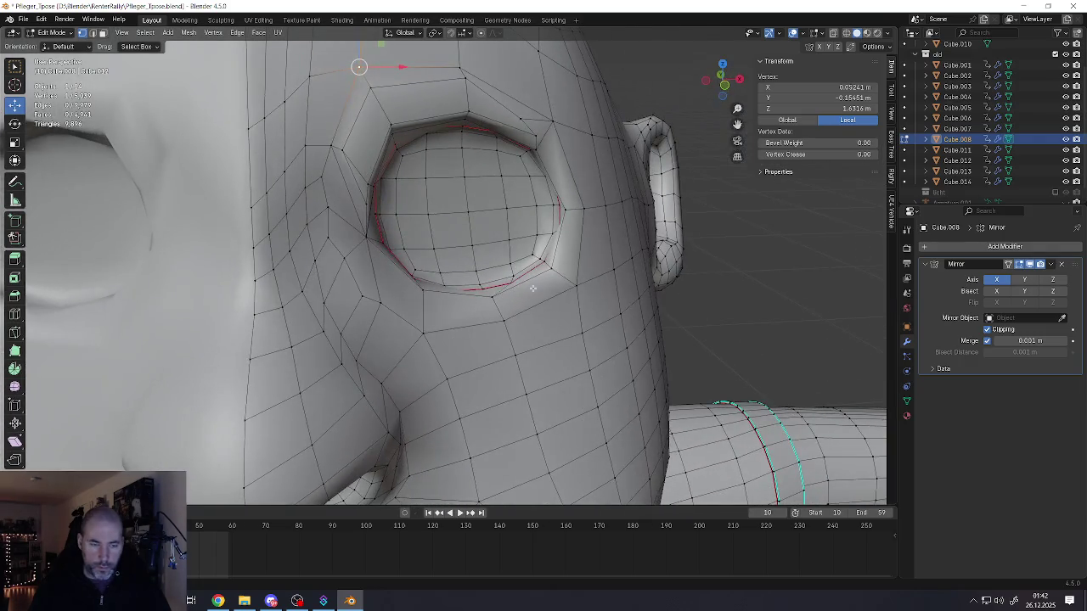
pyautogui.hotkey('alt', 'a')
pyautogui.click(526, 285)
pyautogui.scroll(-2, 518, 276)
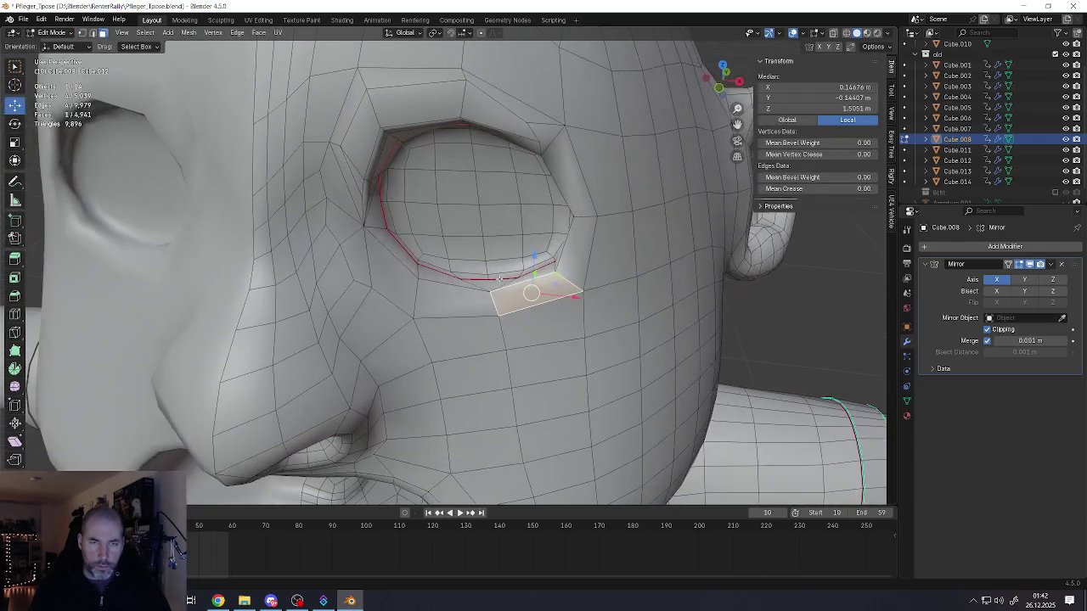
pyautogui.scroll(-3, 505, 263)
pyautogui.scroll(-1, 487, 244)
pyautogui.press('Tab')
pyautogui.scroll(-3, 487, 244)
pyautogui.scroll(-3, 408, 286)
pyautogui.scroll(2, 364, 280)
pyautogui.scroll(4, 340, 279)
pyautogui.scroll(3, 340, 279)
pyautogui.scroll(3, 348, 281)
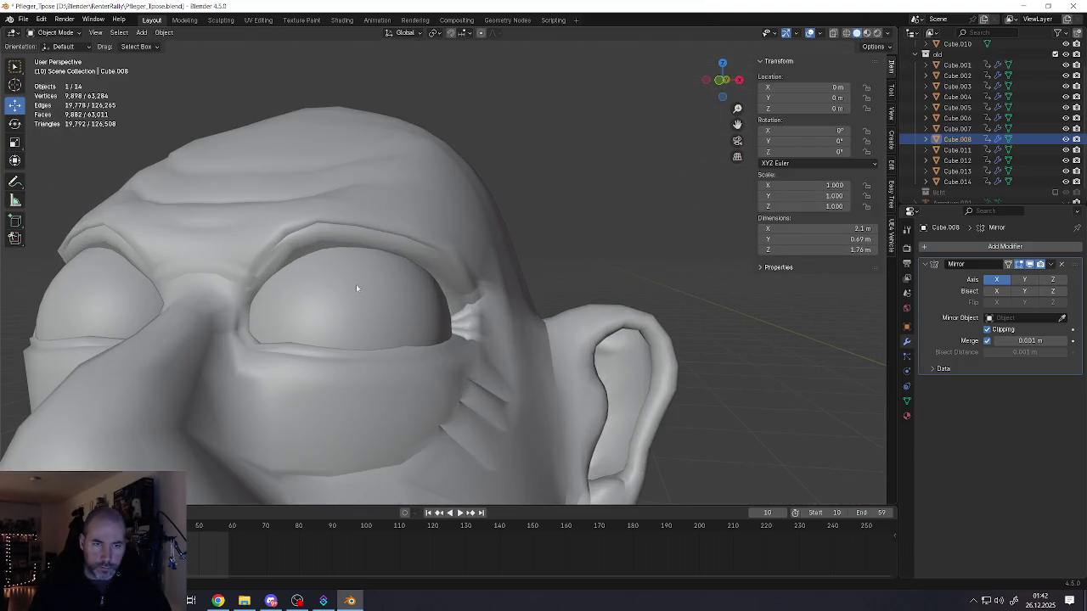
# - Duplicate glasses Cube.010 as Cube.015 and slide it along X onto the bald man's face
pyautogui.click(355, 284)
pyautogui.scroll(-5, 358, 289)
pyautogui.moveTo(358, 289); pyautogui.dragTo(413, 315, button='middle')
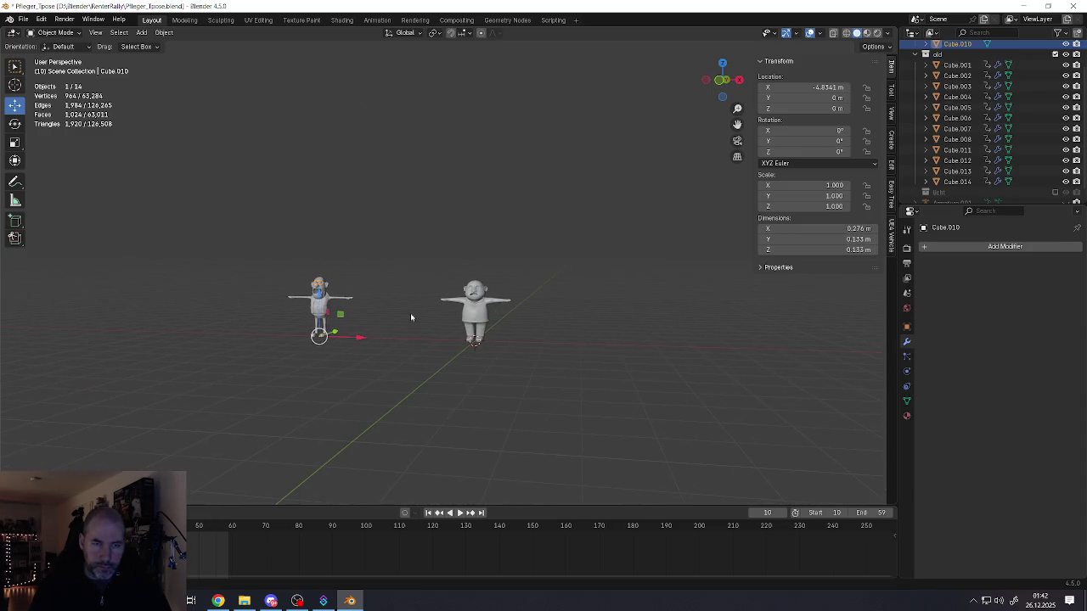
pyautogui.hotkey('shift', 'd')
pyautogui.rightClick(413, 357)
pyautogui.press('g')
pyautogui.press('x')
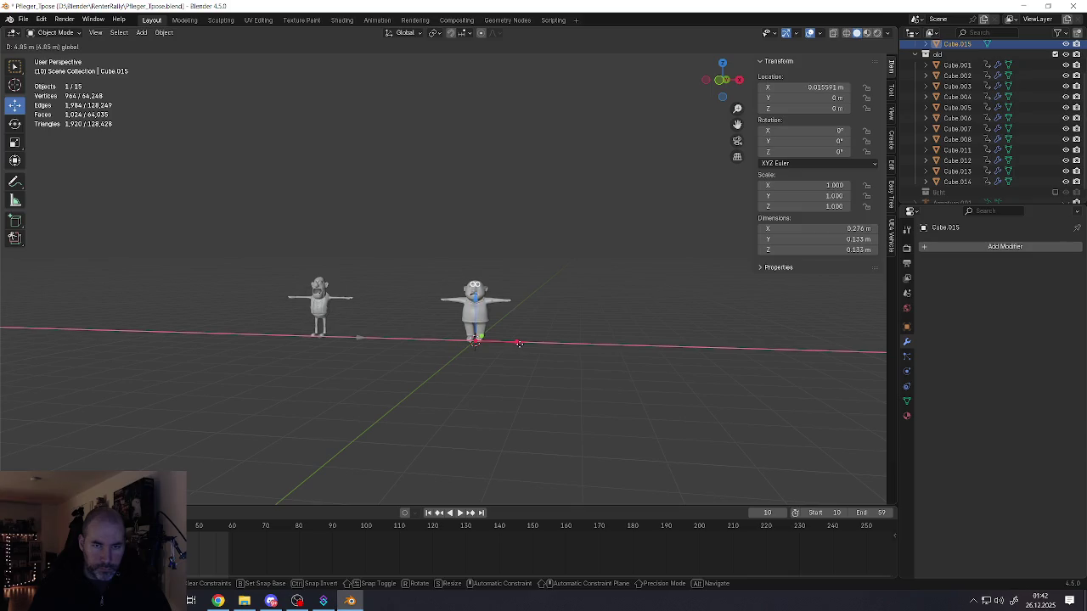
pyautogui.click(517, 343)
pyautogui.scroll(4, 459, 272)
pyautogui.scroll(4, 458, 271)
pyautogui.moveTo(451, 281)
pyautogui.mouseDown(button='middle')
pyautogui.moveTo(503, 248)
pyautogui.moveTo(491, 257)
pyautogui.mouseUp(button='middle')
pyautogui.scroll(-4, 491, 257)
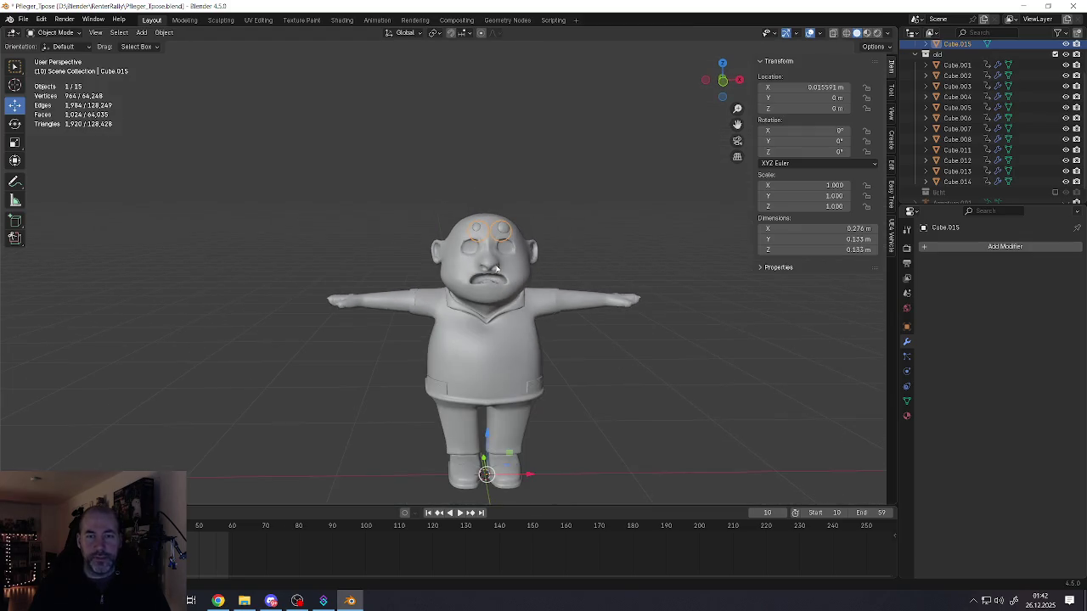
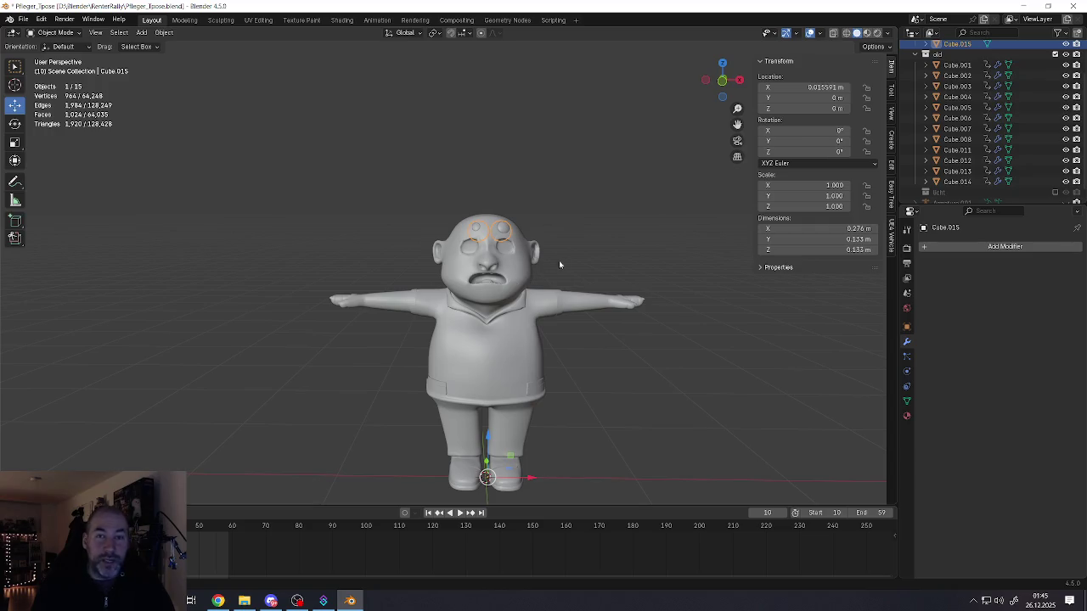
# - Lower the whole eye mesh slightly along the Z axis
pyautogui.scroll(4, 548, 233)
pyautogui.moveTo(549, 232); pyautogui.dragTo(469, 270, button='middle')
pyautogui.scroll(-3, 520, 251)
pyautogui.press('Tab')
pyautogui.scroll(3, 469, 270)
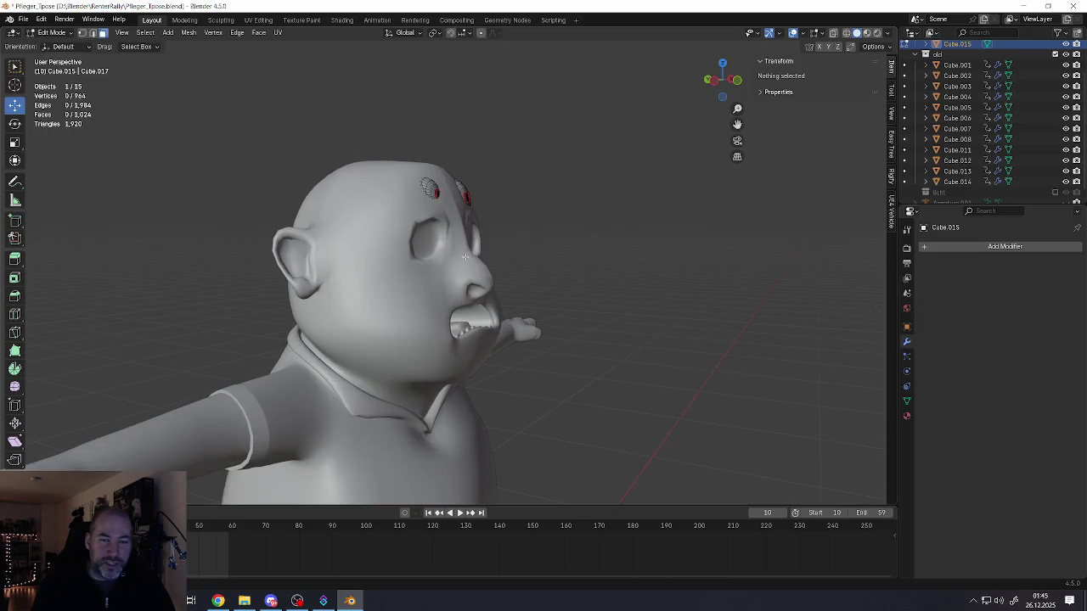
pyautogui.press('a')
pyautogui.press('g')
pyautogui.press('z')
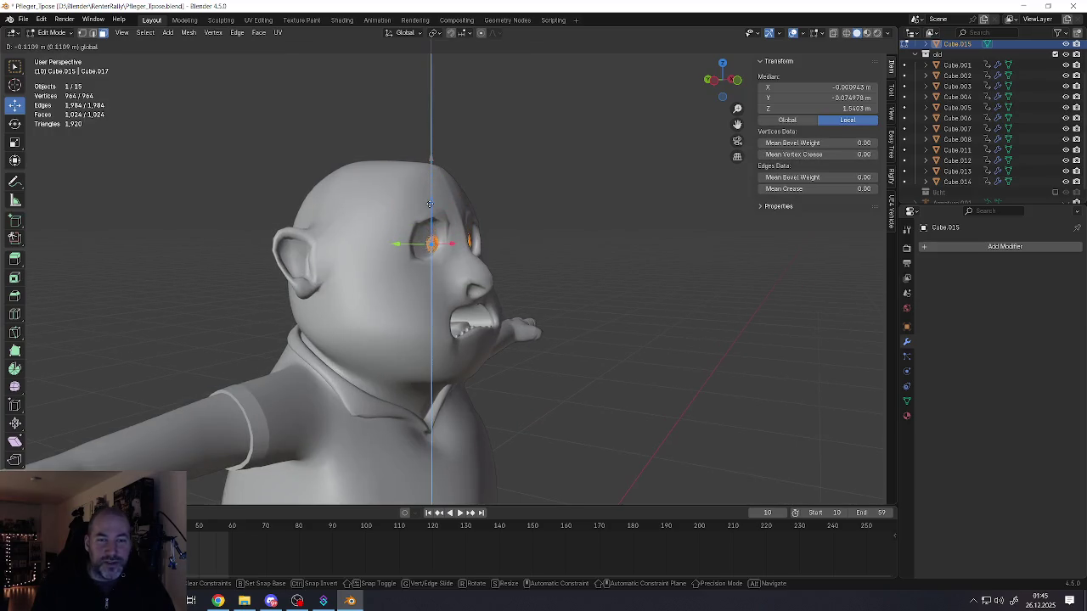
pyautogui.click(430, 204)
# - Delete the screen-left eyeball's vertices, keeping only the right eye
pyautogui.moveTo(431, 203)
pyautogui.mouseDown(button='middle')
pyautogui.moveTo(400, 247)
pyautogui.moveTo(509, 251)
pyautogui.moveTo(388, 248)
pyautogui.mouseUp(button='middle')
pyautogui.press('Tab')
pyautogui.press('Tab')
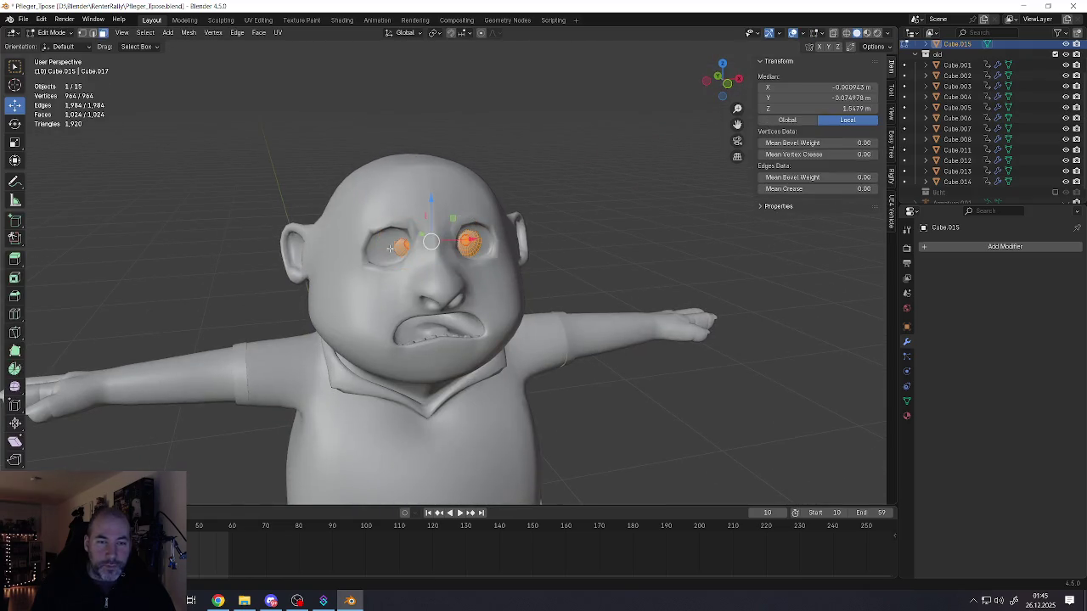
pyautogui.click(402, 250)
pyautogui.hotkey('ctrl', 'l')
pyautogui.press('x')
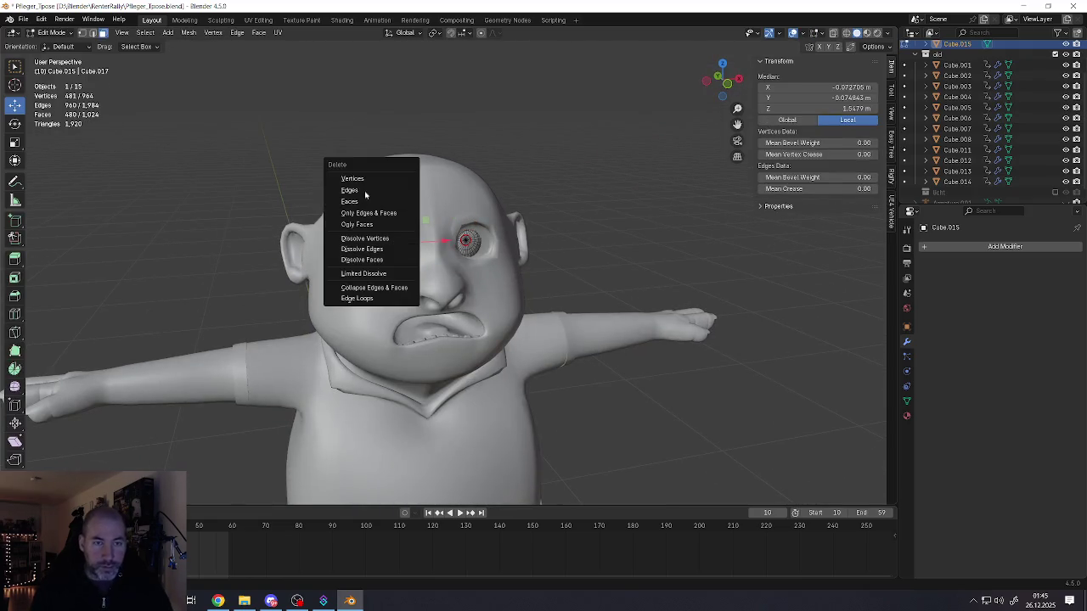
pyautogui.click(352, 179)
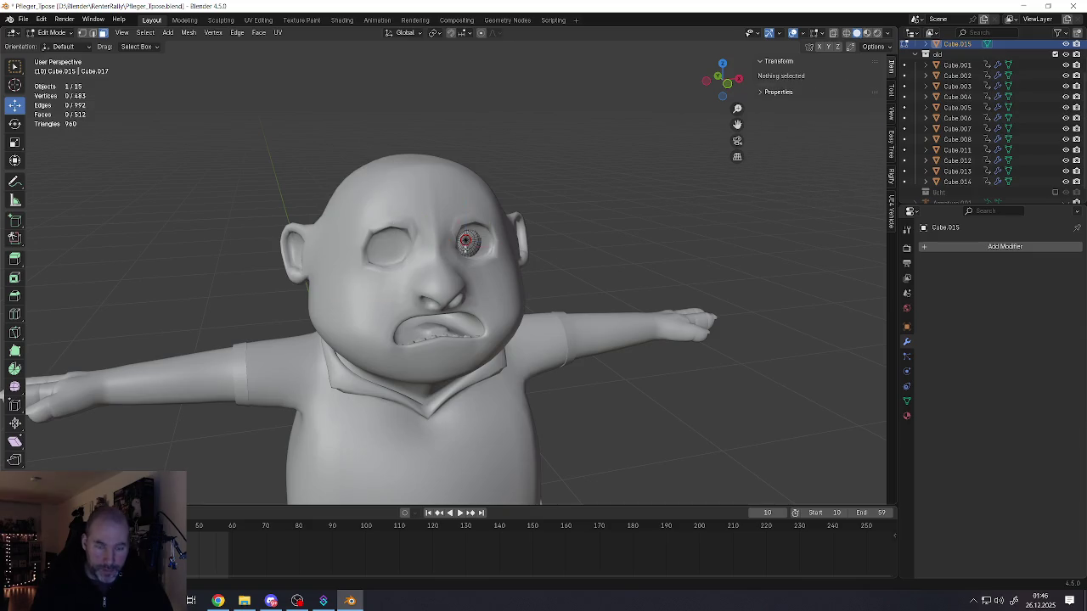
# - Nudge the remaining eye's pupil along the Y depth axis
pyautogui.click(464, 248)
pyautogui.scroll(5, 465, 248)
pyautogui.moveTo(465, 248); pyautogui.dragTo(464, 249, button='middle')
pyautogui.press('g')
pyautogui.press('y')
pyautogui.click(457, 238)
pyautogui.press('Tab')
pyautogui.press('Tab')
# - Shift the whole remaining eyeball sideways and across the horizontal plane toward its socket
pyautogui.moveTo(457, 239)
pyautogui.mouseDown(button='middle')
pyautogui.moveTo(472, 249)
pyautogui.moveTo(443, 229)
pyautogui.mouseUp(button='middle')
pyautogui.hotkey('ctrl', 'l')
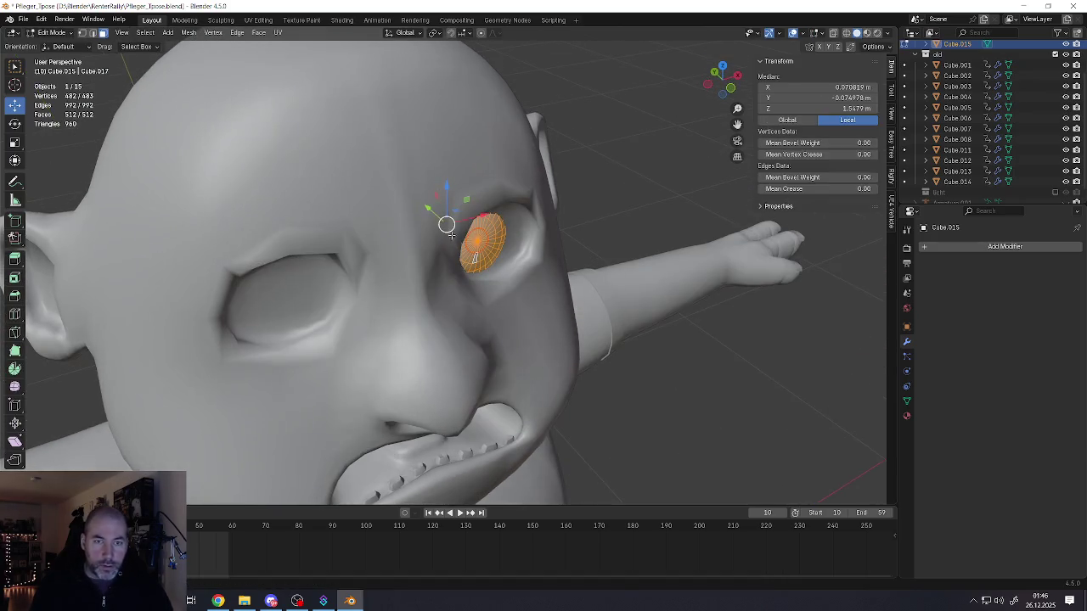
pyautogui.press('g')
pyautogui.press('y')
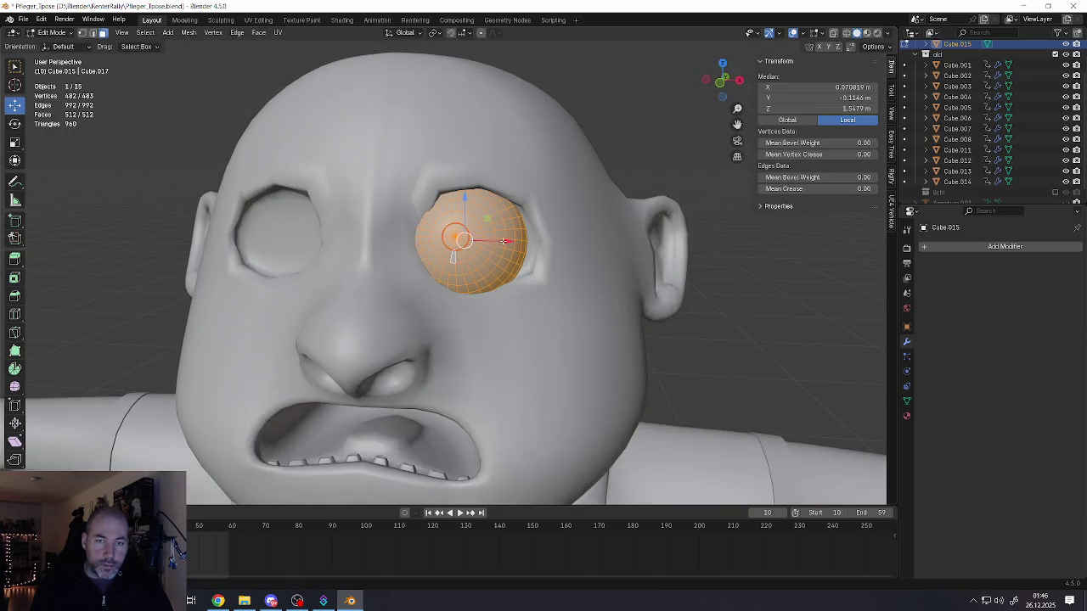
pyautogui.press('g')
pyautogui.press('x')
pyautogui.keyDown('alt'); pyautogui.moveTo(503, 242); pyautogui.dragTo(480, 197, button='middle'); pyautogui.keyUp('alt')
pyautogui.press('z')
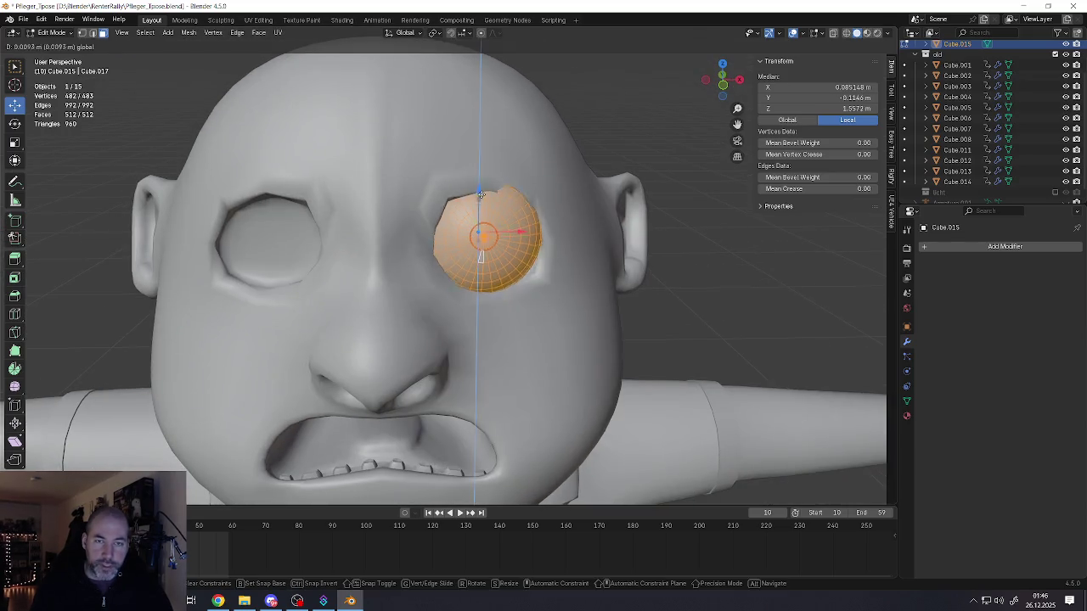
pyautogui.press('x')
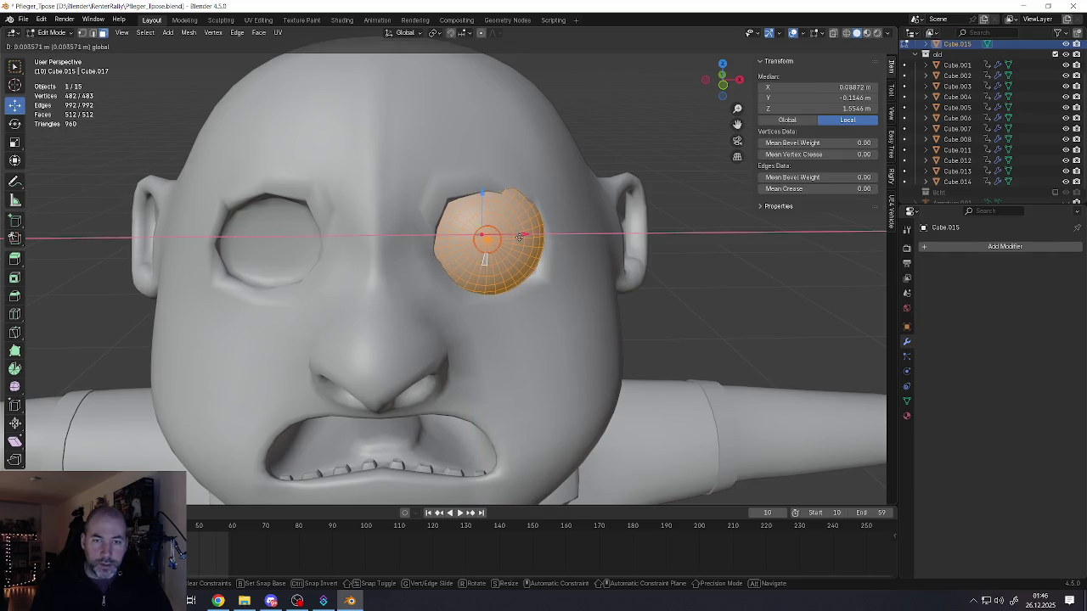
pyautogui.keyDown('alt'); pyautogui.moveTo(519, 236); pyautogui.dragTo(577, 238, button='middle'); pyautogui.keyUp('alt')
pyautogui.hotkey('shift', 'z')
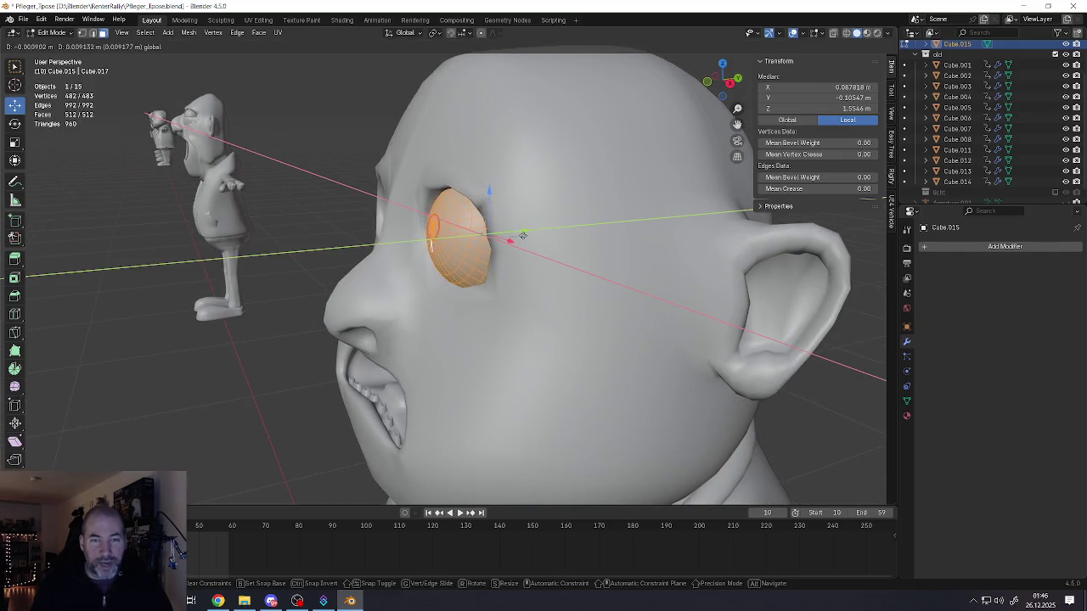
pyautogui.click(527, 236)
# - Push the eyeball deeper into the socket along Y in two adjustments
pyautogui.moveTo(527, 235)
pyautogui.mouseDown(button='middle')
pyautogui.moveTo(518, 247)
pyautogui.moveTo(569, 260)
pyautogui.mouseUp(button='middle')
pyautogui.press('g')
pyautogui.press('y')
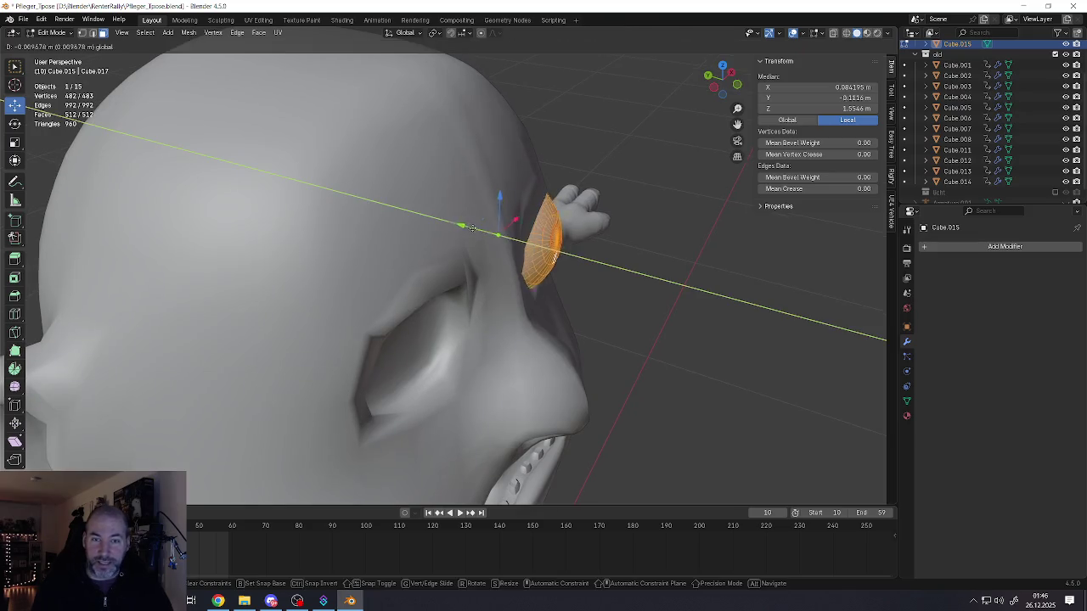
pyautogui.click(484, 236)
pyautogui.moveTo(484, 236)
pyautogui.mouseDown(button='middle')
pyautogui.moveTo(496, 213)
pyautogui.moveTo(533, 235)
pyautogui.moveTo(510, 272)
pyautogui.moveTo(432, 283)
pyautogui.mouseUp(button='middle')
pyautogui.press('g')
pyautogui.press('y')
pyautogui.click(541, 235)
# - Switch to editing the head mesh Cube.008
pyautogui.press('Tab')
pyautogui.click(508, 274)
pyautogui.press('Tab')
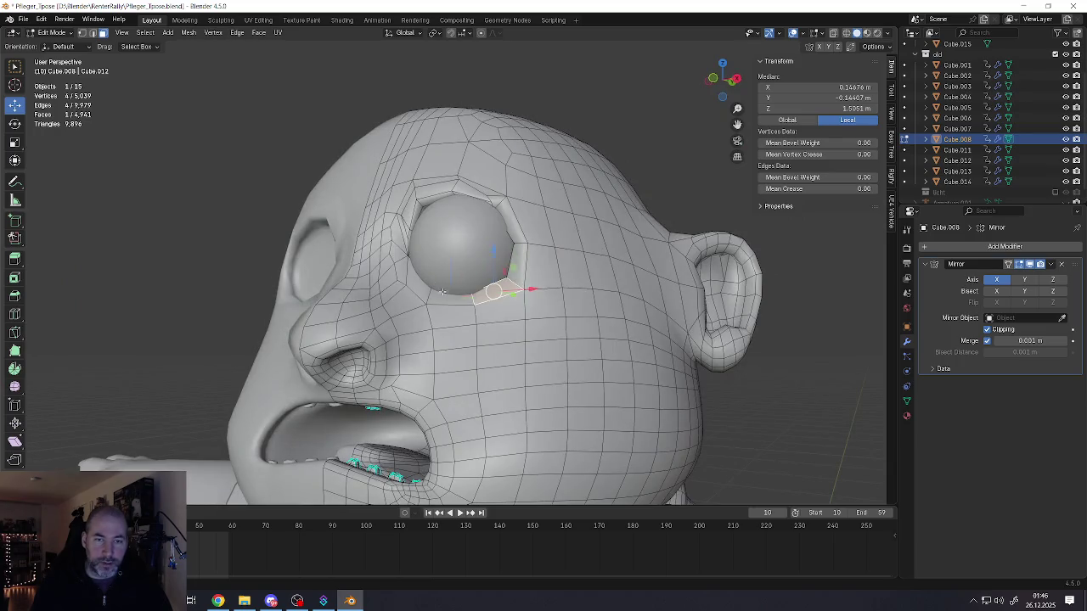
# - Pull a face below the eye socket up toward the eyeball with proportional falloff
pyautogui.click(442, 291)
pyautogui.scroll(3, 441, 291)
pyautogui.moveTo(441, 291)
pyautogui.mouseDown(button='middle')
pyautogui.moveTo(524, 254)
pyautogui.moveTo(534, 267)
pyautogui.moveTo(589, 269)
pyautogui.moveTo(614, 256)
pyautogui.moveTo(424, 267)
pyautogui.moveTo(547, 279)
pyautogui.mouseUp(button='middle')
pyautogui.scroll(3, 518, 255)
pyautogui.scroll(-4, 547, 279)
pyautogui.scroll(3, 459, 270)
pyautogui.moveTo(459, 270); pyautogui.dragTo(469, 254, button='middle')
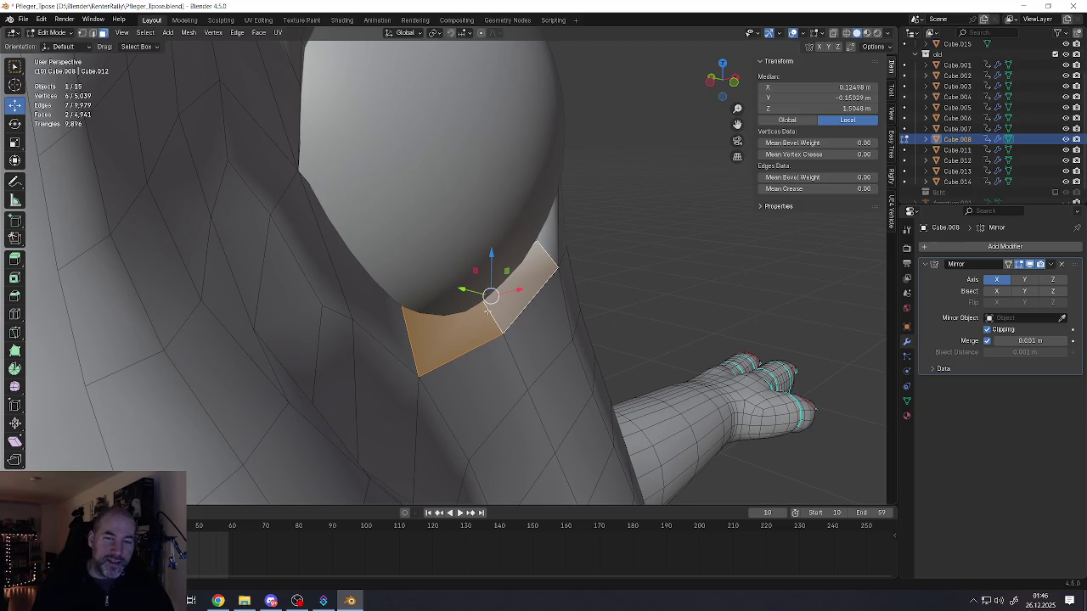
pyautogui.scroll(-3, 488, 245)
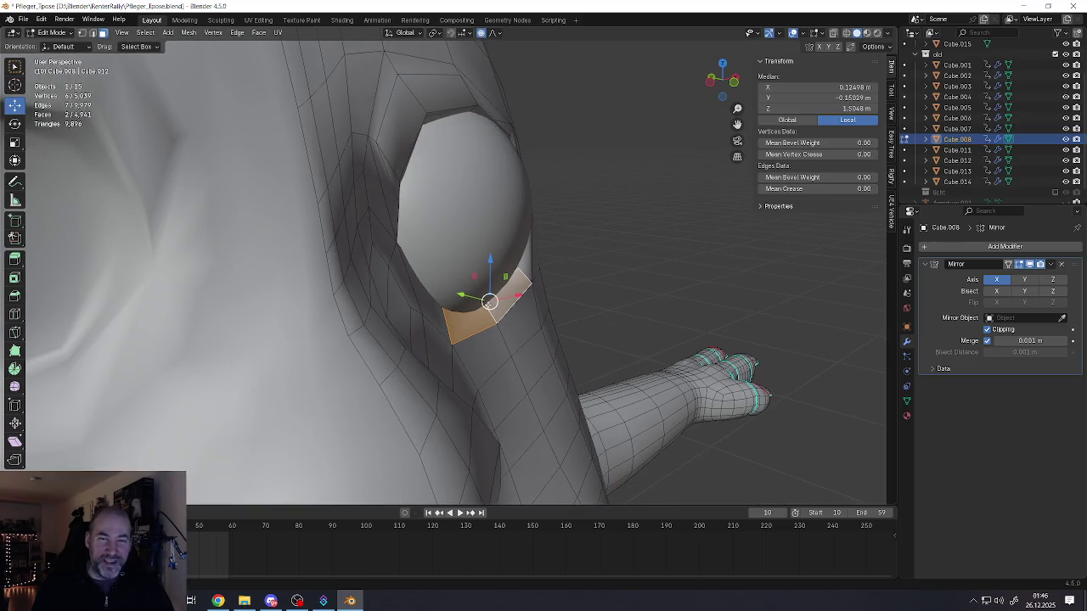
pyautogui.moveTo(489, 301); pyautogui.dragTo(493, 303)
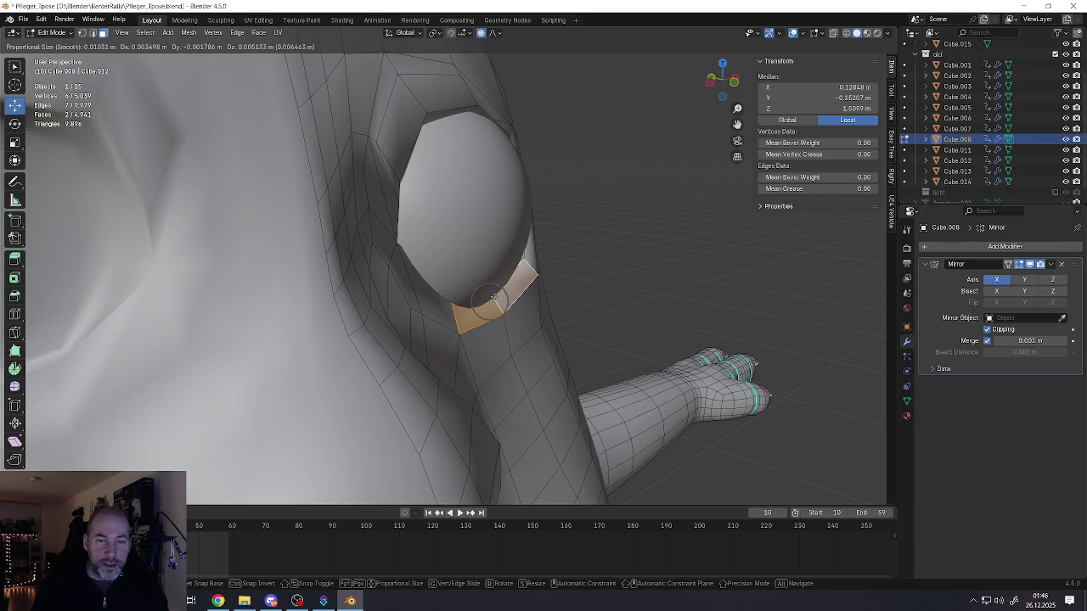
pyautogui.scroll(-3, 493, 297)
pyautogui.scroll(1, 501, 284)
pyautogui.moveTo(493, 296); pyautogui.dragTo(515, 267)
# - Refine the lower socket rim with another soft-falloff move
pyautogui.moveTo(515, 266); pyautogui.dragTo(417, 279, button='middle')
pyautogui.press('g')
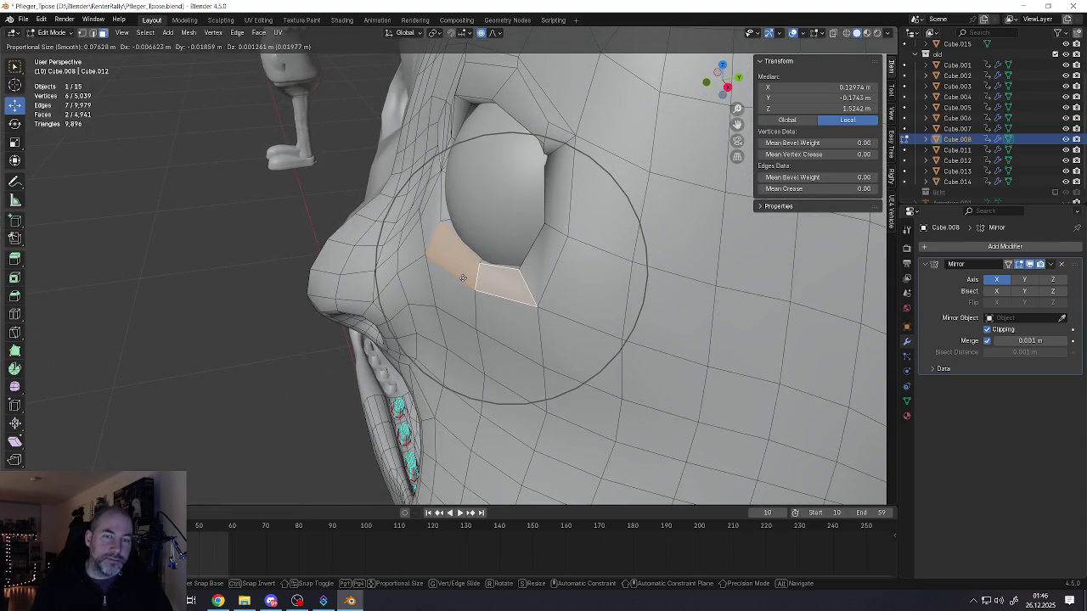
pyautogui.click(466, 278)
# - Select the vertex at the socket's upper right corner in vertex mode
pyautogui.moveTo(466, 277); pyautogui.dragTo(535, 214, button='middle')
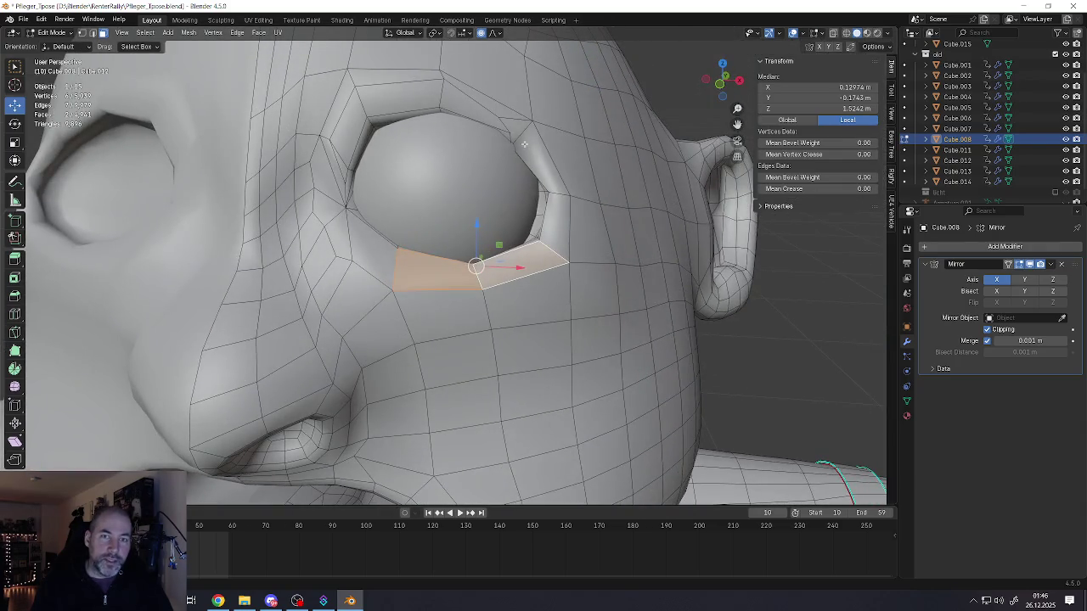
pyautogui.click(525, 146)
pyautogui.press('1')
pyautogui.click(510, 147)
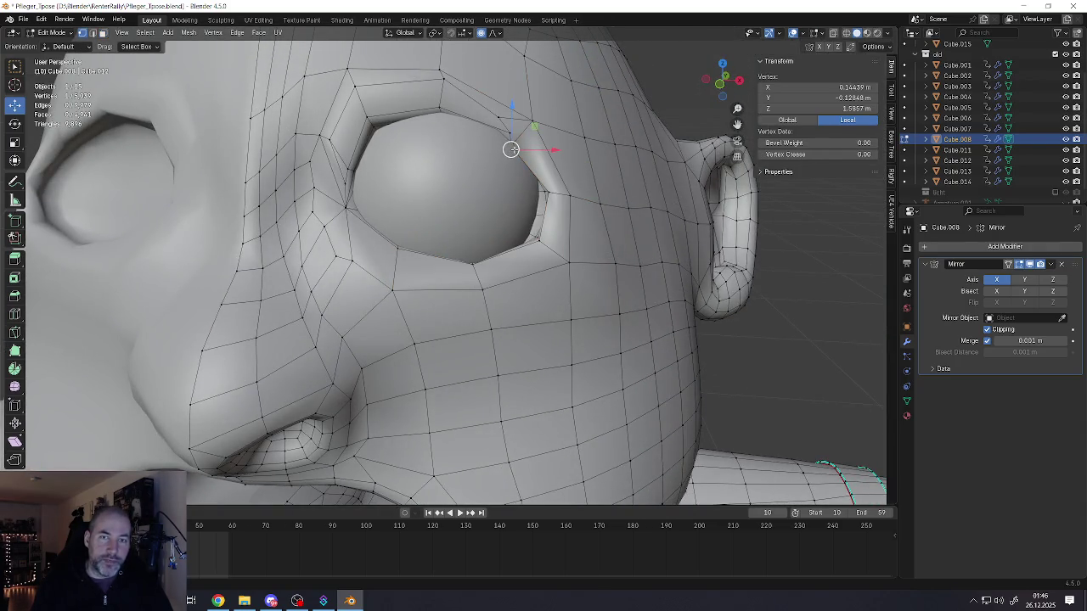
pyautogui.scroll(3, 510, 150)
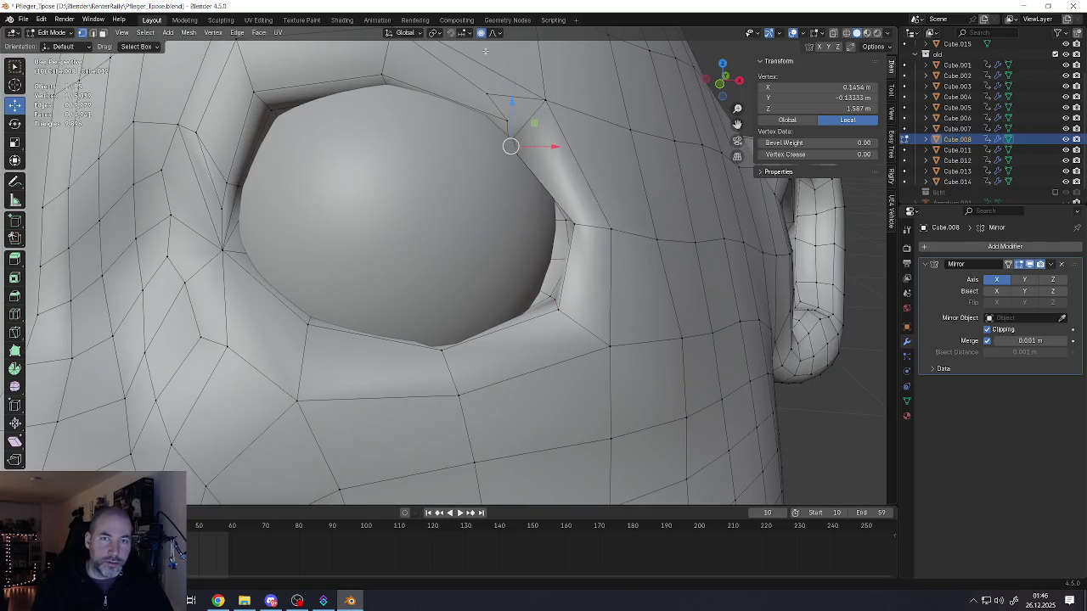
# - With X-ray on, raise the socket's upper corner vertex, then return to solid shading
pyautogui.click(833, 32)
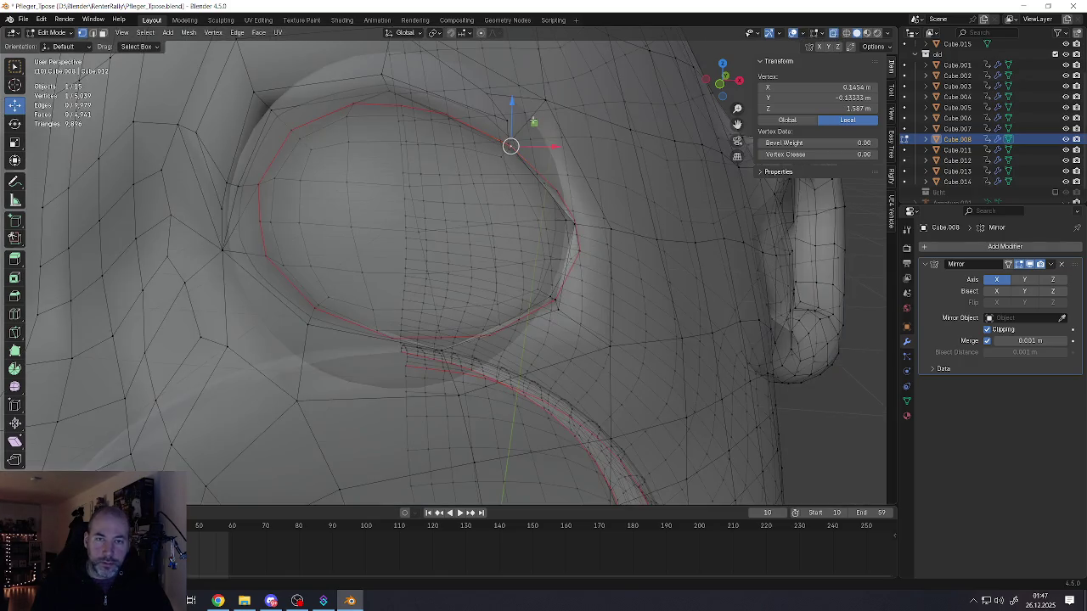
pyautogui.moveTo(544, 187); pyautogui.dragTo(539, 124, button='middle')
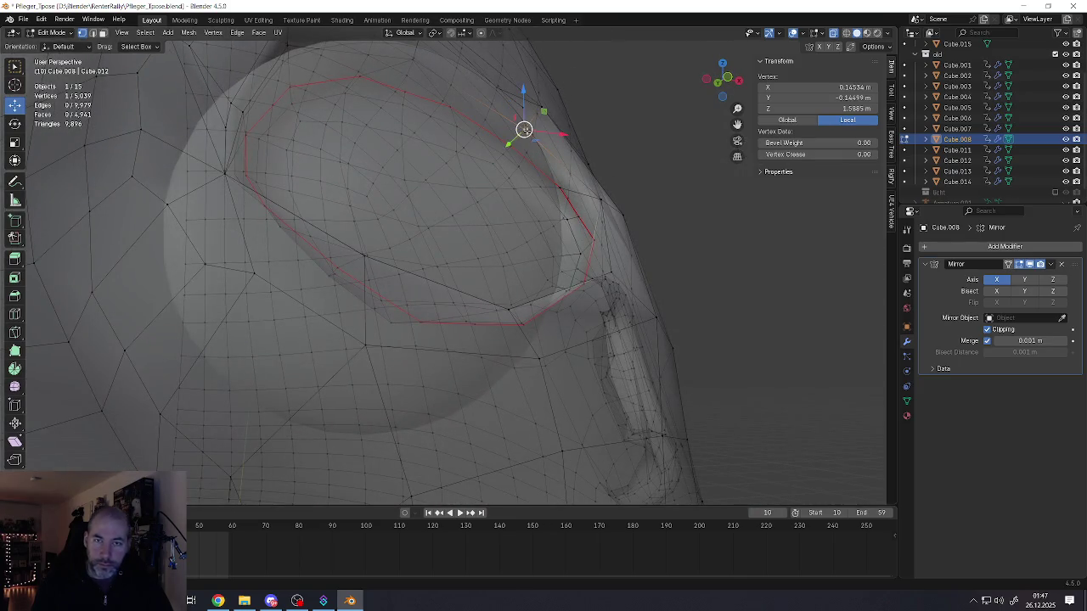
pyautogui.press('g')
pyautogui.click(544, 141)
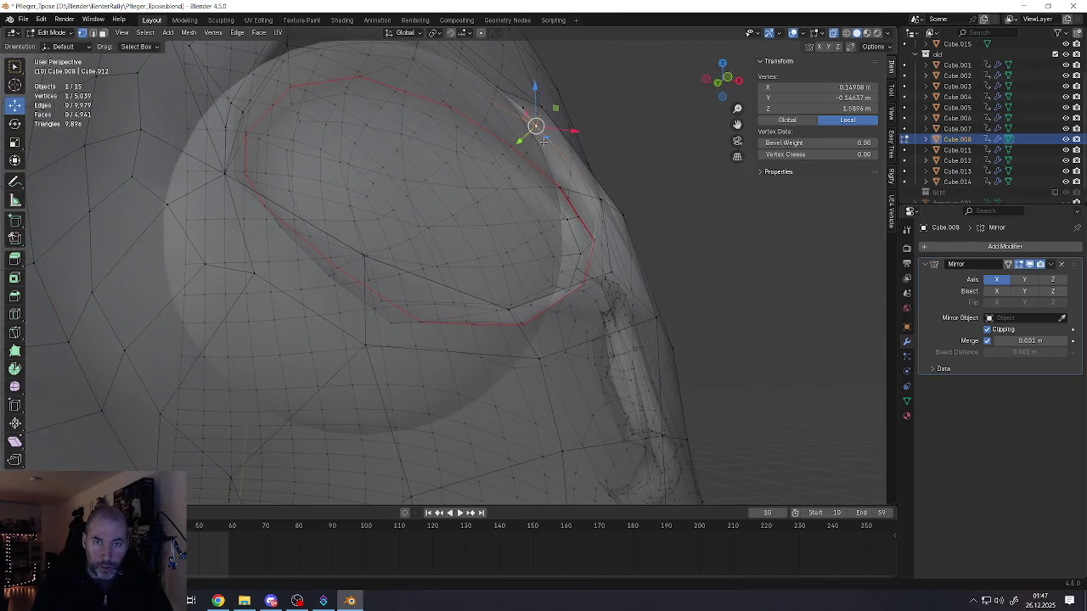
pyautogui.moveTo(522, 108); pyautogui.dragTo(512, 105, button='middle')
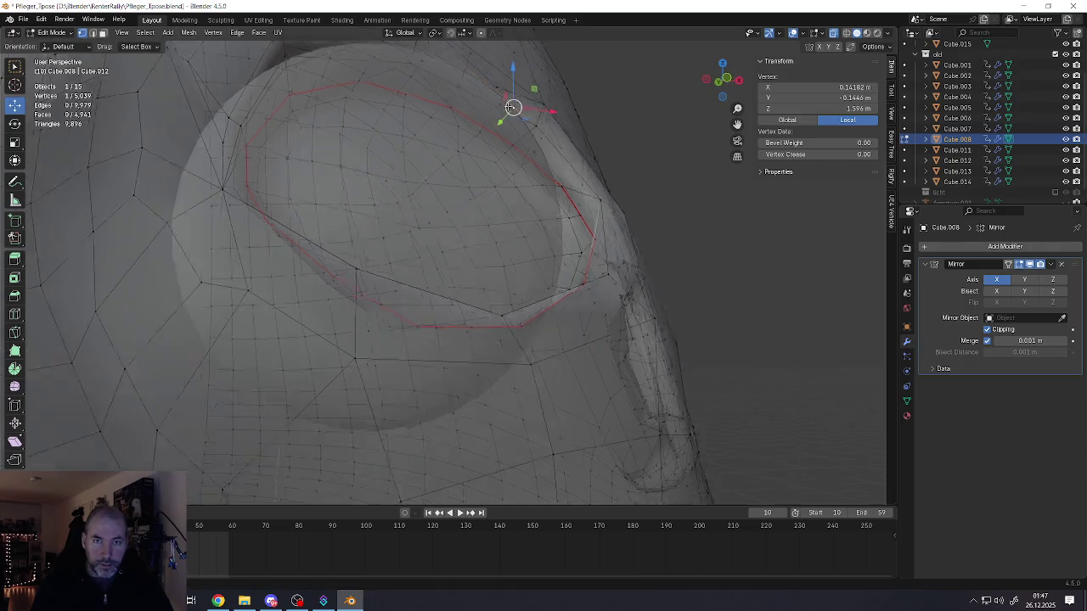
pyautogui.hotkey('alt', 'z')
pyautogui.click(833, 33)
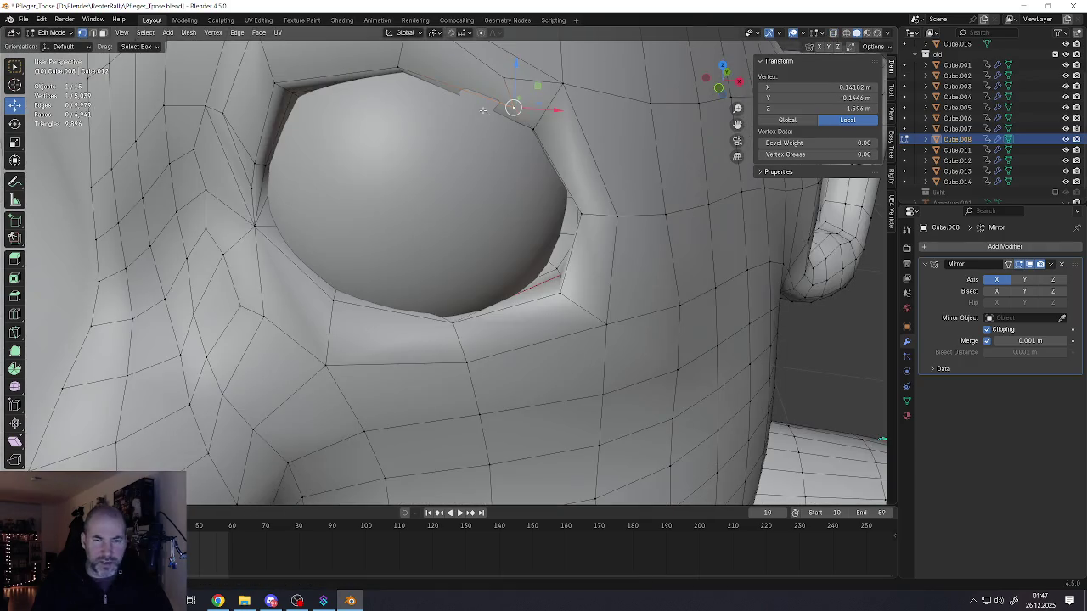
# - Raise the eye-corner vertex further to 1.6048 m and nudge its neighbouring vertex
pyautogui.moveTo(515, 105); pyautogui.dragTo(496, 209, button='middle')
pyautogui.press('g')
pyautogui.click(473, 208)
pyautogui.press('g')
pyautogui.click(472, 194)
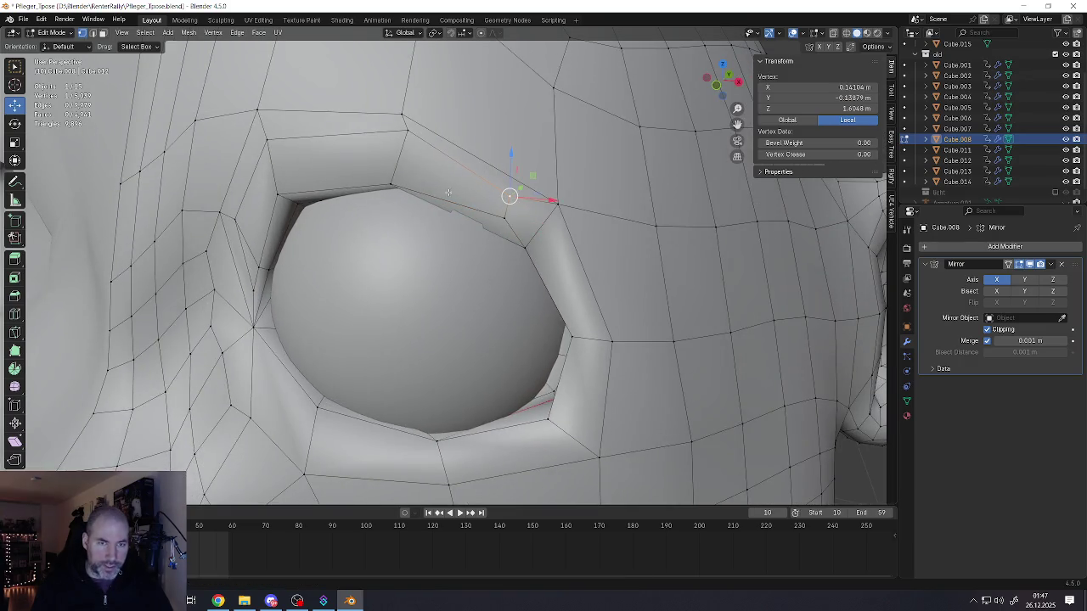
pyautogui.click(395, 181)
pyautogui.press('g')
pyautogui.click(390, 178)
# - Select the top face of the eye socket in face mode
pyautogui.moveTo(412, 203)
pyautogui.mouseDown(button='middle')
pyautogui.moveTo(365, 191)
pyautogui.moveTo(561, 348)
pyautogui.mouseUp(button='middle')
pyautogui.press('3')
pyautogui.click(342, 186)
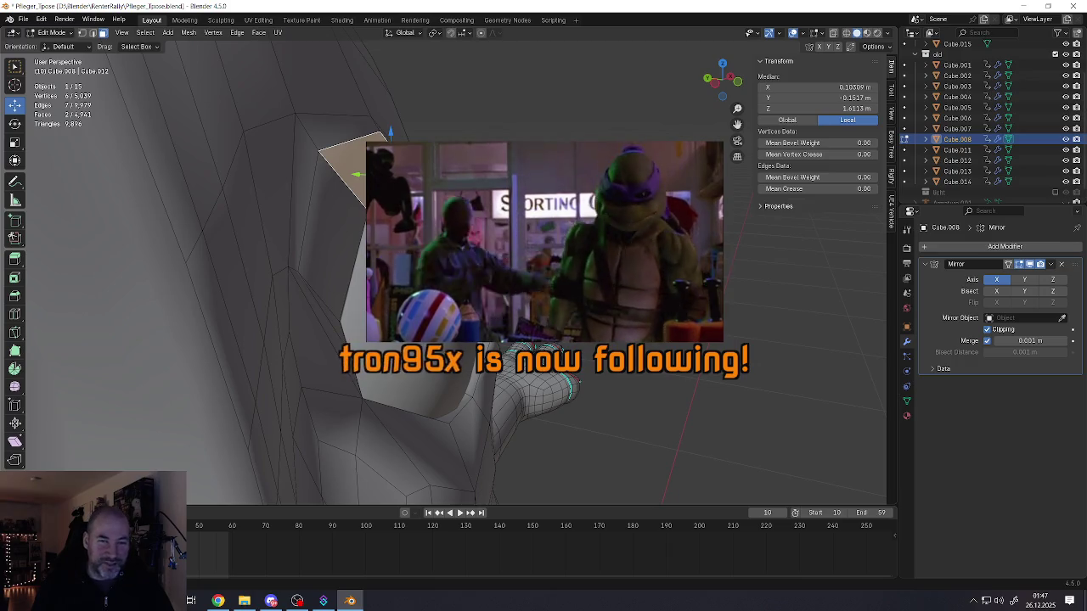
# - Reshape the upper socket face with several soft-falloff moves around the eyeball
pyautogui.press('g')
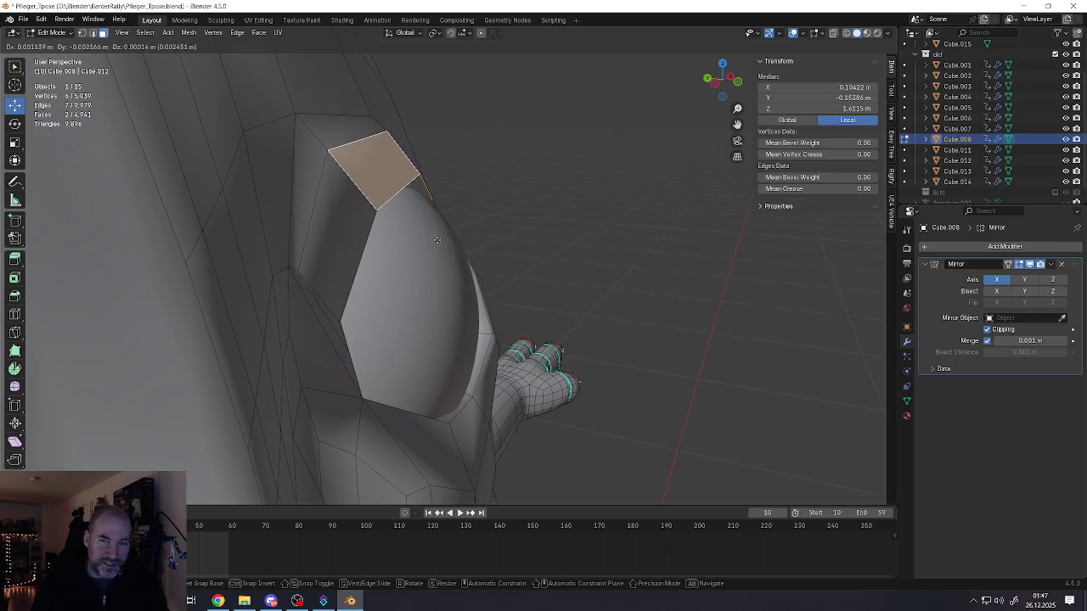
pyautogui.click(433, 238)
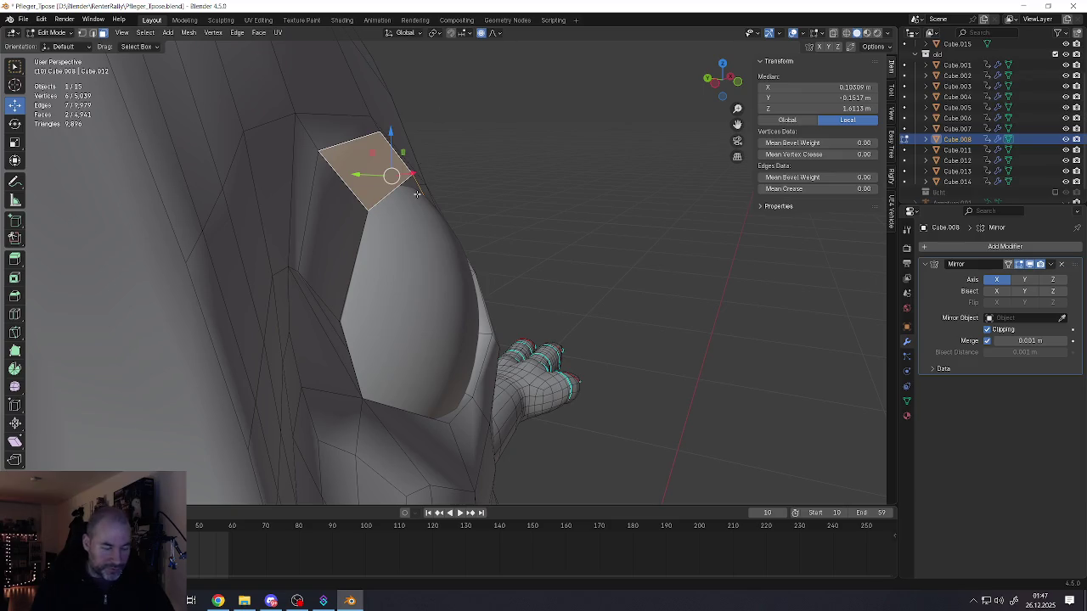
pyautogui.press('g')
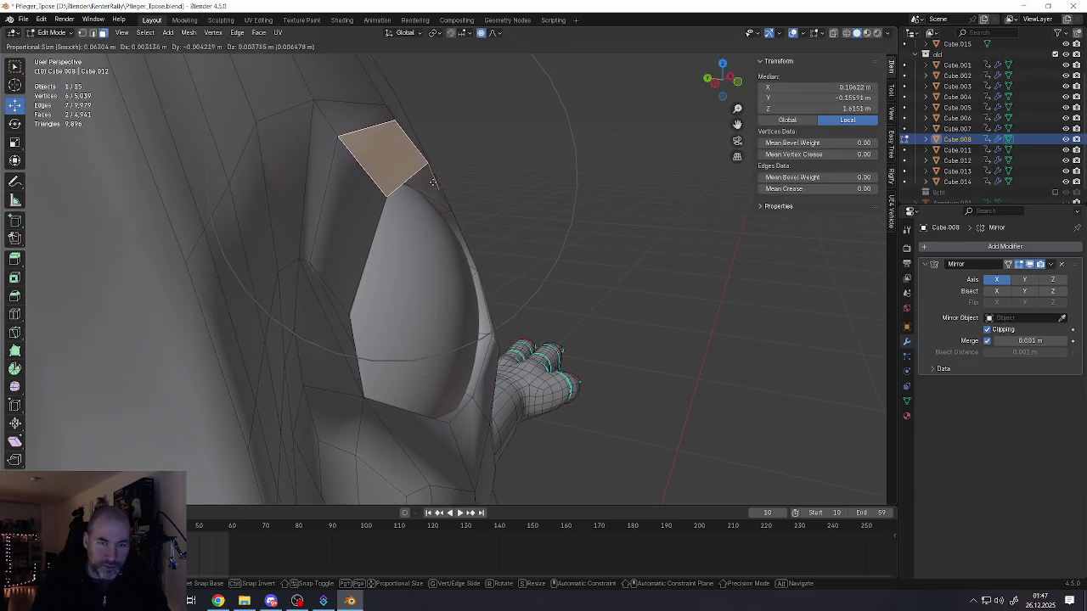
pyautogui.click(429, 170)
pyautogui.moveTo(428, 169)
pyautogui.mouseDown(button='middle')
pyautogui.moveTo(348, 206)
pyautogui.moveTo(422, 222)
pyautogui.mouseUp(button='middle')
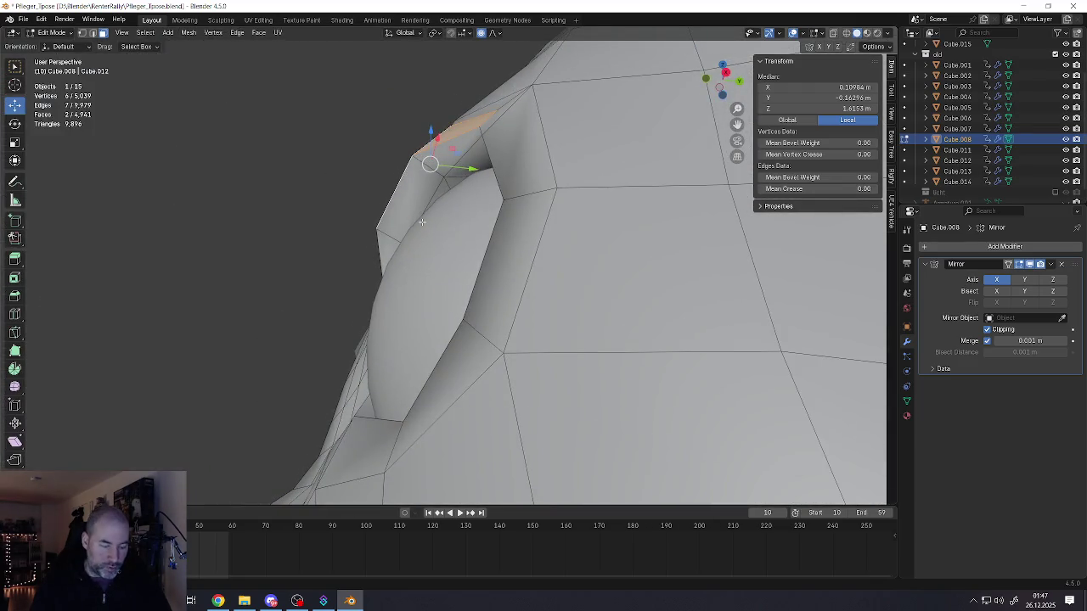
pyautogui.press('g')
pyautogui.click(412, 225)
pyautogui.moveTo(412, 226)
pyautogui.mouseDown(button='middle')
pyautogui.moveTo(475, 274)
pyautogui.moveTo(478, 257)
pyautogui.moveTo(484, 285)
pyautogui.mouseUp(button='middle')
pyautogui.press('g')
pyautogui.click(484, 338)
# - Move the lower eye-socket face with soft falloff to hug the eyeball
pyautogui.click(474, 439)
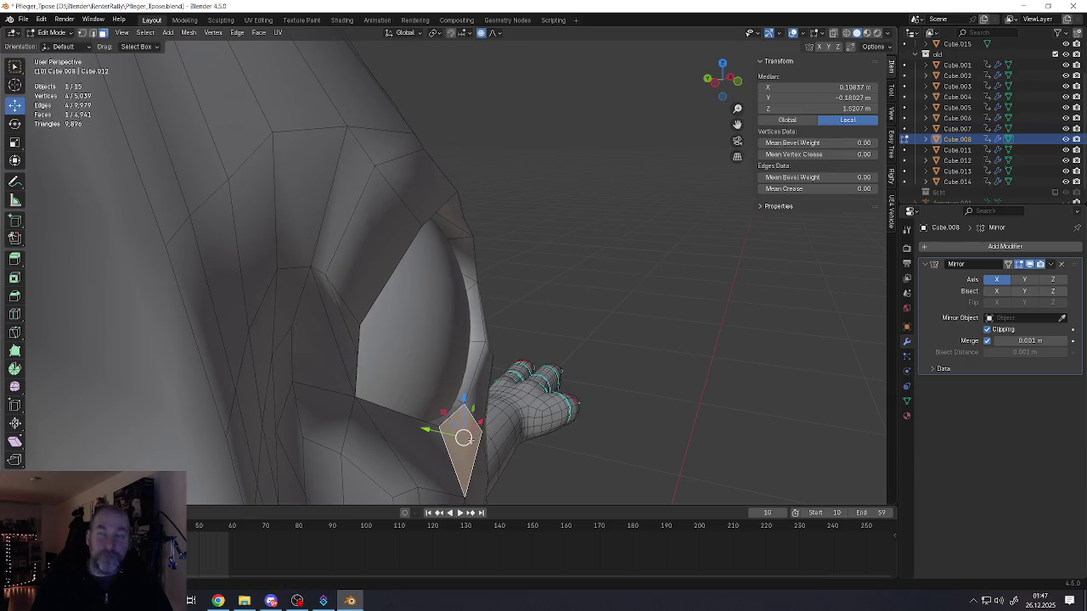
pyautogui.press('g')
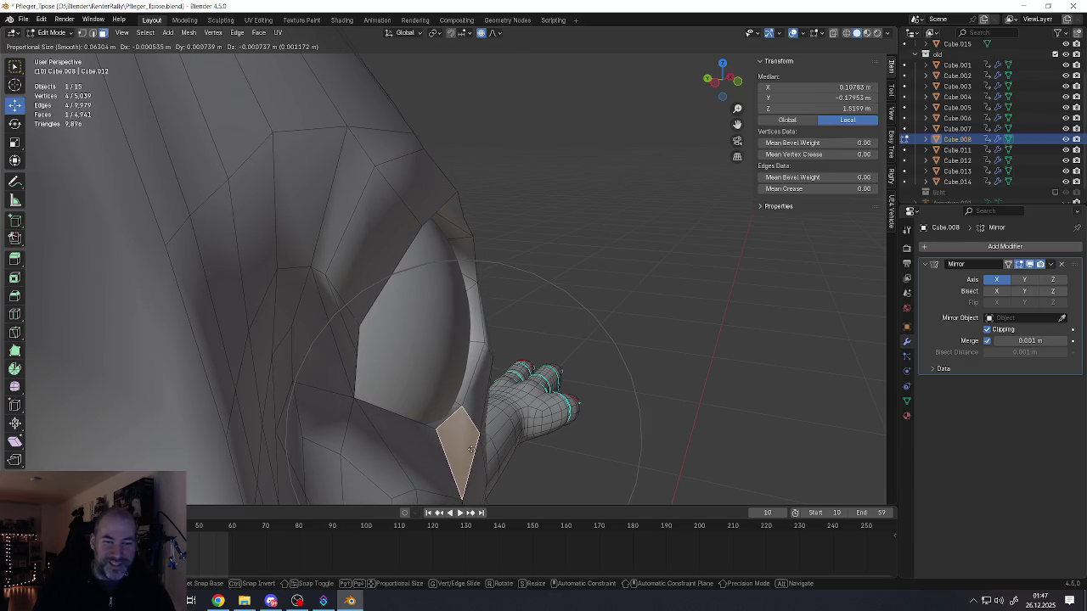
pyautogui.click(472, 449)
pyautogui.moveTo(458, 433); pyautogui.dragTo(397, 348, button='middle')
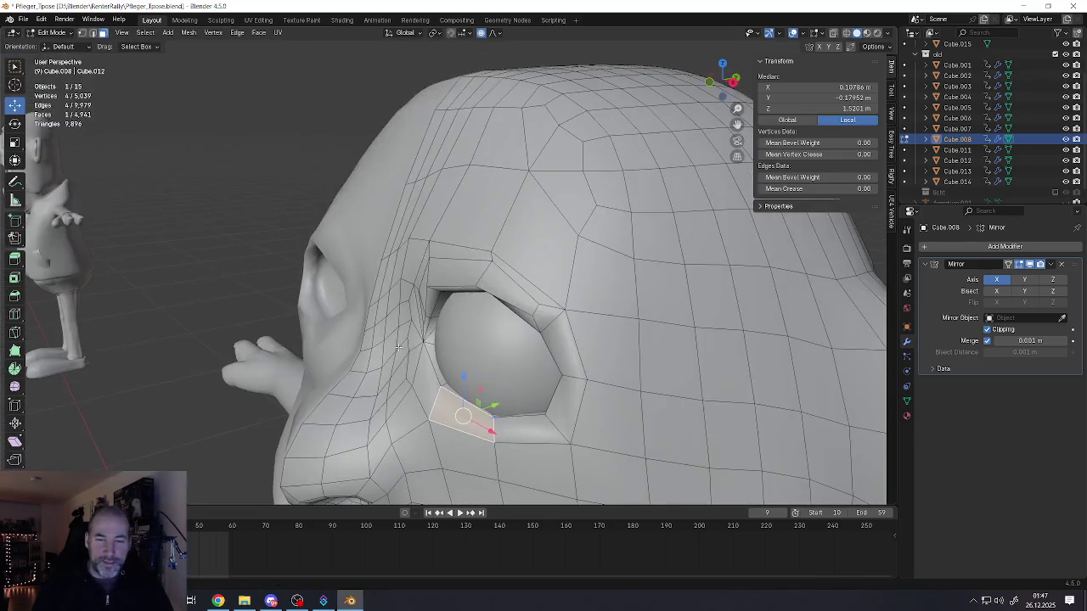
# - Push the outer-corner rim loop forward along Y twice with soft falloff
pyautogui.press('1')
pyautogui.click(562, 377)
pyautogui.moveTo(562, 377)
pyautogui.mouseDown(button='middle')
pyautogui.moveTo(625, 368)
pyautogui.moveTo(552, 363)
pyautogui.mouseUp(button='middle')
pyautogui.keyDown('alt'); pyautogui.click(572, 367); pyautogui.keyUp('alt')
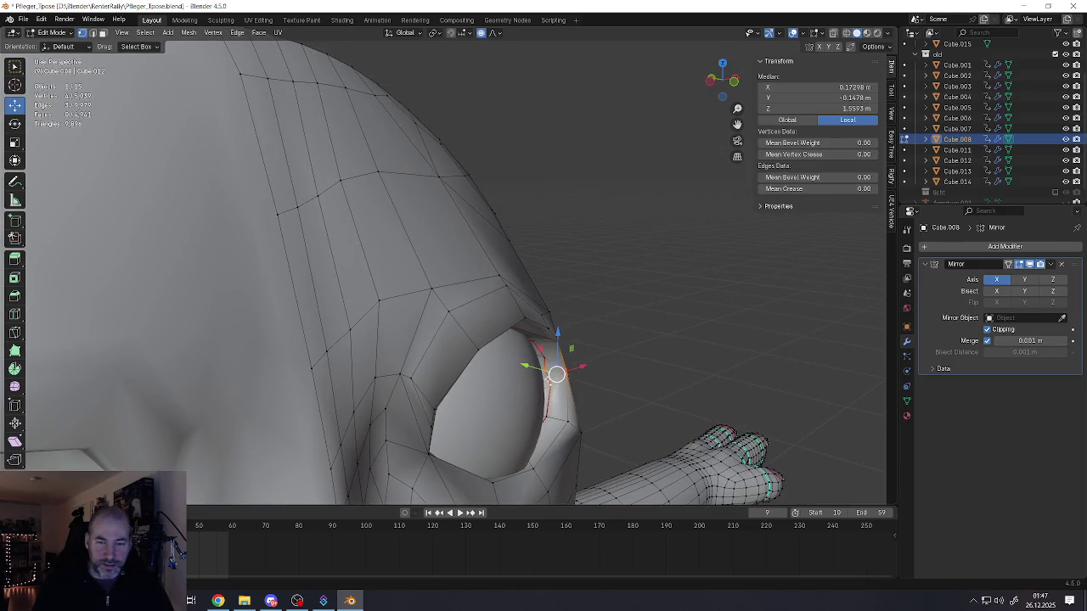
pyautogui.press('g')
pyautogui.press('y')
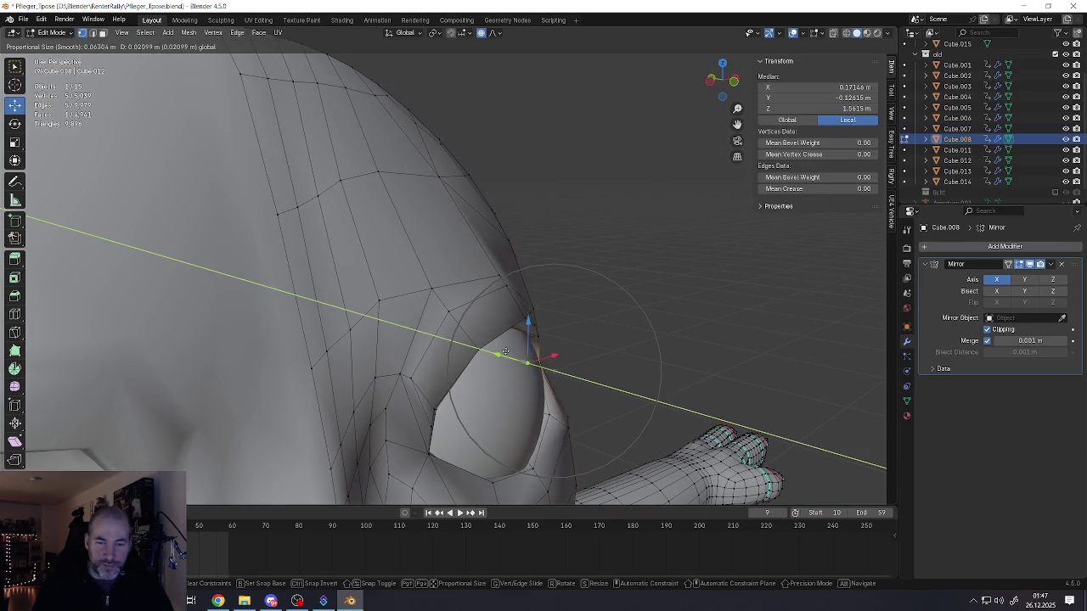
pyautogui.click(501, 347)
pyautogui.moveTo(502, 347); pyautogui.dragTo(545, 358, button='middle')
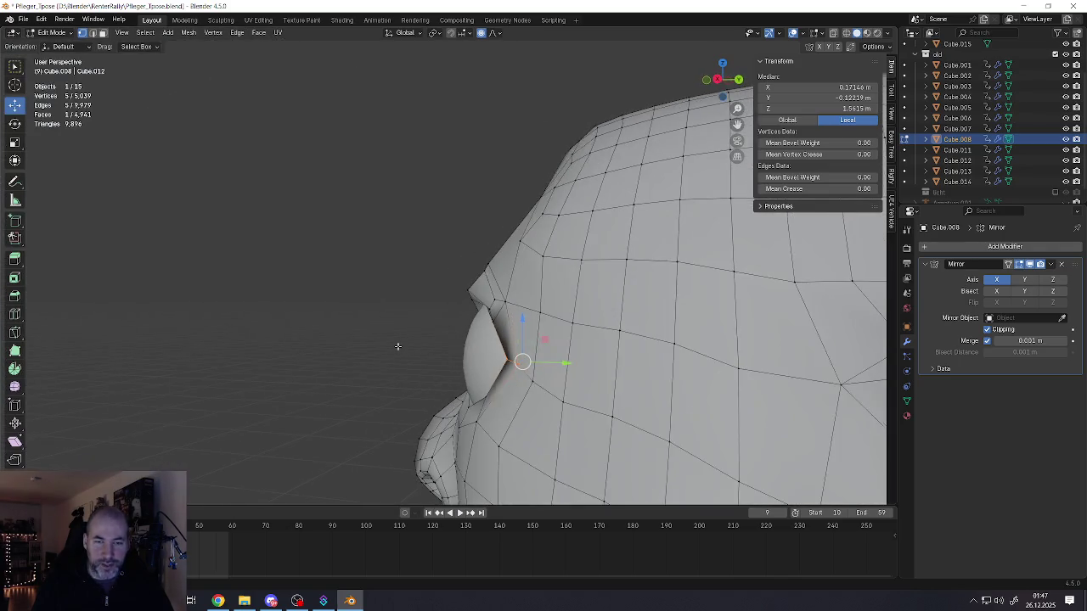
pyautogui.press('g')
pyautogui.press('y')
pyautogui.click(578, 366)
pyautogui.moveTo(577, 366); pyautogui.dragTo(558, 353, button='middle')
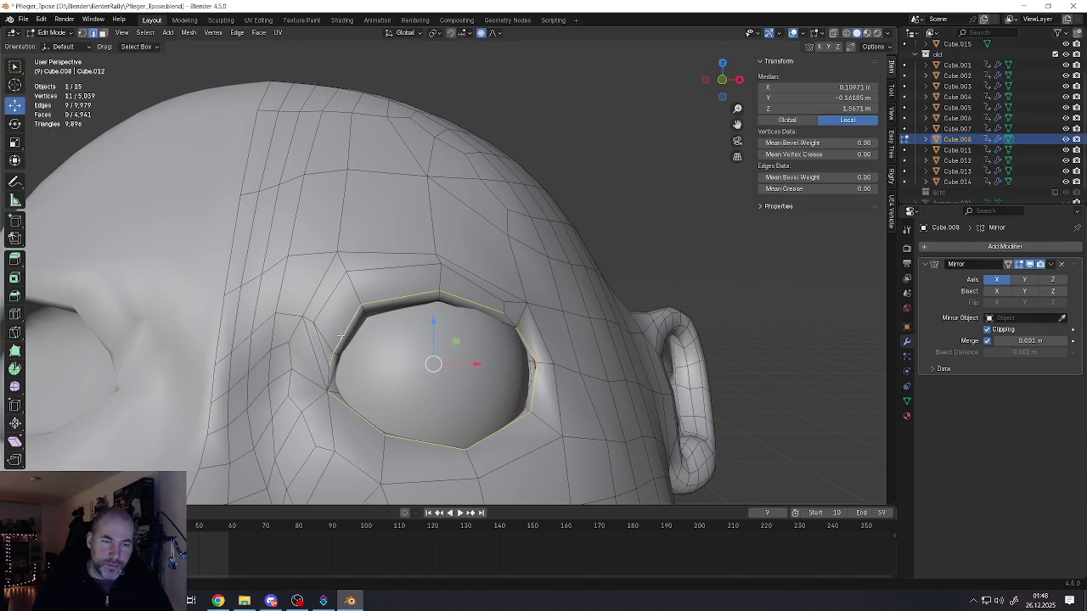
pyautogui.moveTo(341, 337); pyautogui.dragTo(504, 319, button='middle')
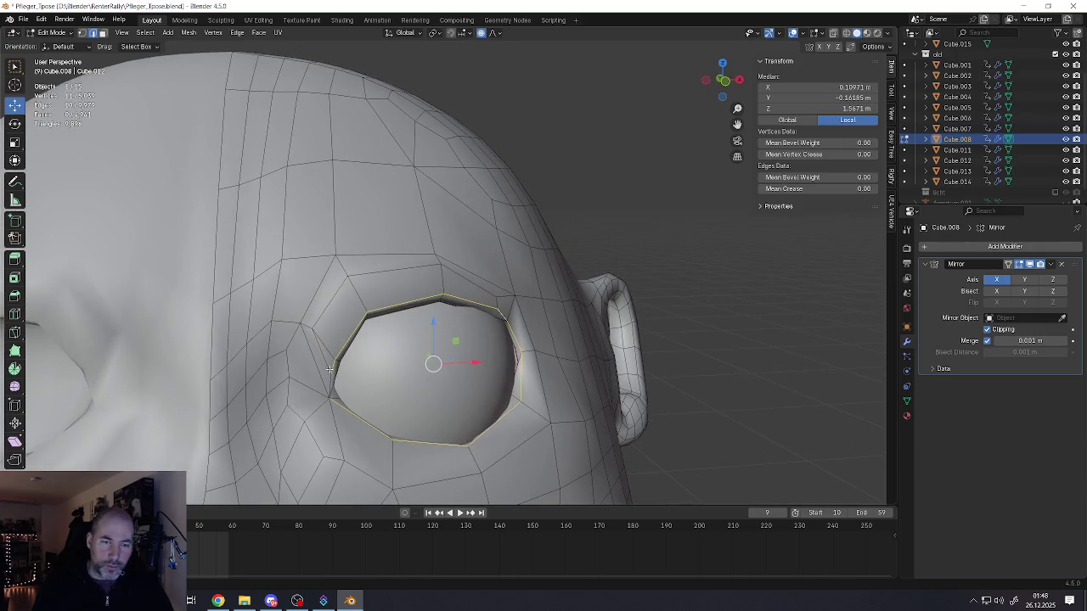
# - Mark the eye-socket rim edges as a seam
pyautogui.moveTo(331, 384); pyautogui.dragTo(382, 398, button='middle')
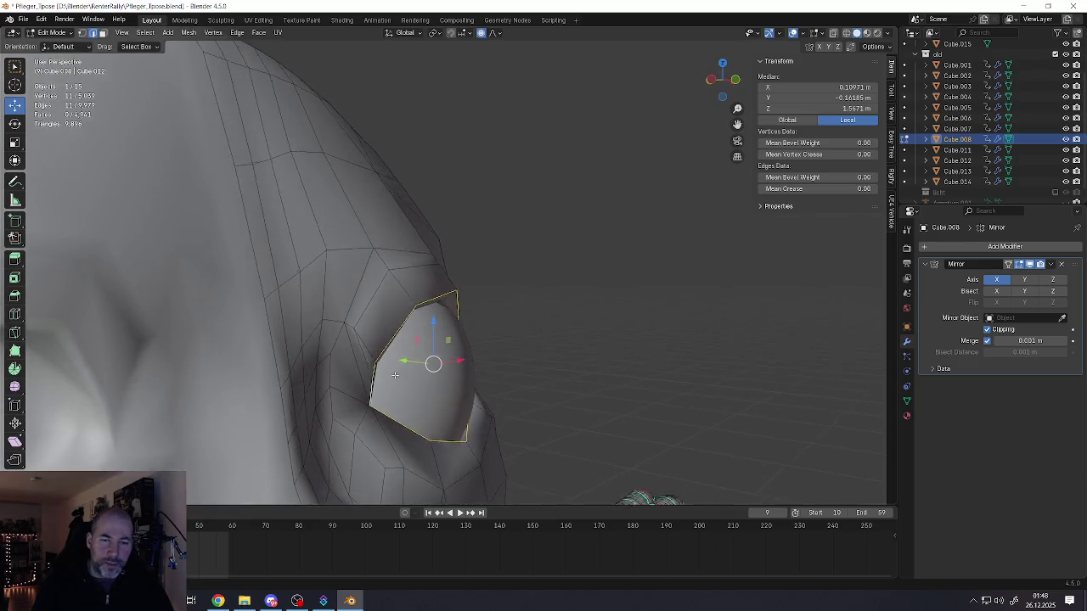
pyautogui.hotkey('ctrl', 'e')
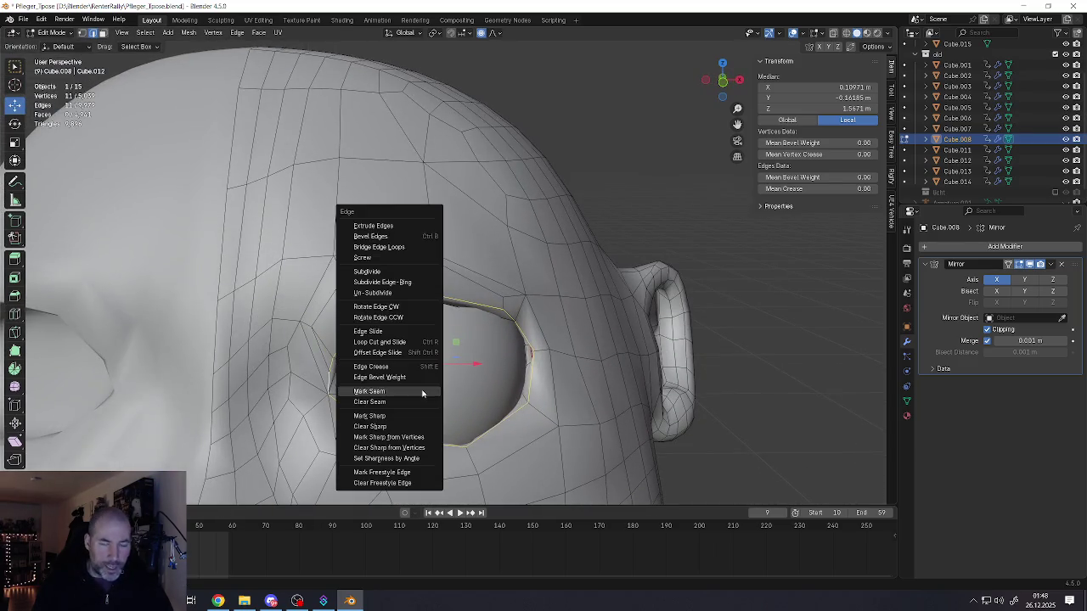
pyautogui.click(369, 417)
pyautogui.moveTo(374, 416)
pyautogui.mouseDown(button='middle')
pyautogui.moveTo(476, 363)
pyautogui.moveTo(426, 392)
pyautogui.mouseUp(button='middle')
# - Check the eyeball in Object Mode, then return to the head mesh with nothing selected
pyautogui.press('Tab')
pyautogui.scroll(-3, 468, 371)
pyautogui.click(376, 458)
pyautogui.moveTo(376, 459)
pyautogui.mouseDown(button='middle')
pyautogui.moveTo(414, 386)
pyautogui.moveTo(400, 359)
pyautogui.moveTo(465, 337)
pyautogui.moveTo(347, 327)
pyautogui.mouseUp(button='middle')
pyautogui.scroll(3, 414, 373)
pyautogui.scroll(-2, 414, 373)
pyautogui.hotkey('ctrl', 'z')
pyautogui.hotkey('ctrl', 'z')
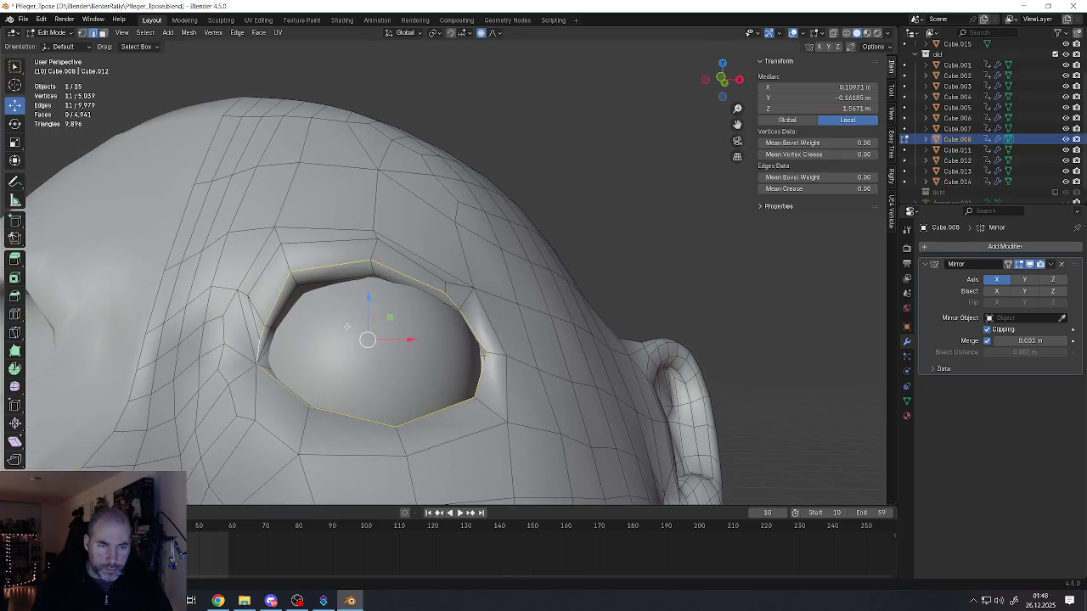
pyautogui.hotkey('alt', 'a')
# - Select the eye-socket rim loops and box-select the geometry near the upper rim
pyautogui.keyDown('alt'); pyautogui.click(373, 279); pyautogui.keyUp('alt')
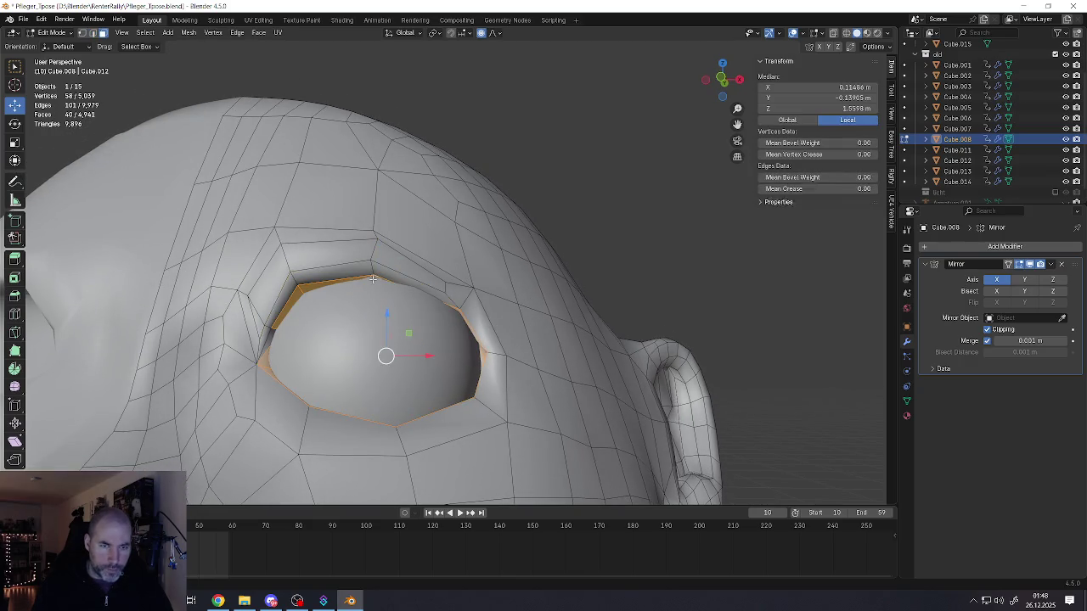
pyautogui.keyDown('alt'); pyautogui.keyDown('shift'); pyautogui.click(373, 271); pyautogui.keyUp('shift'); pyautogui.keyUp('alt')
pyautogui.hotkey('ctrl', 'x')
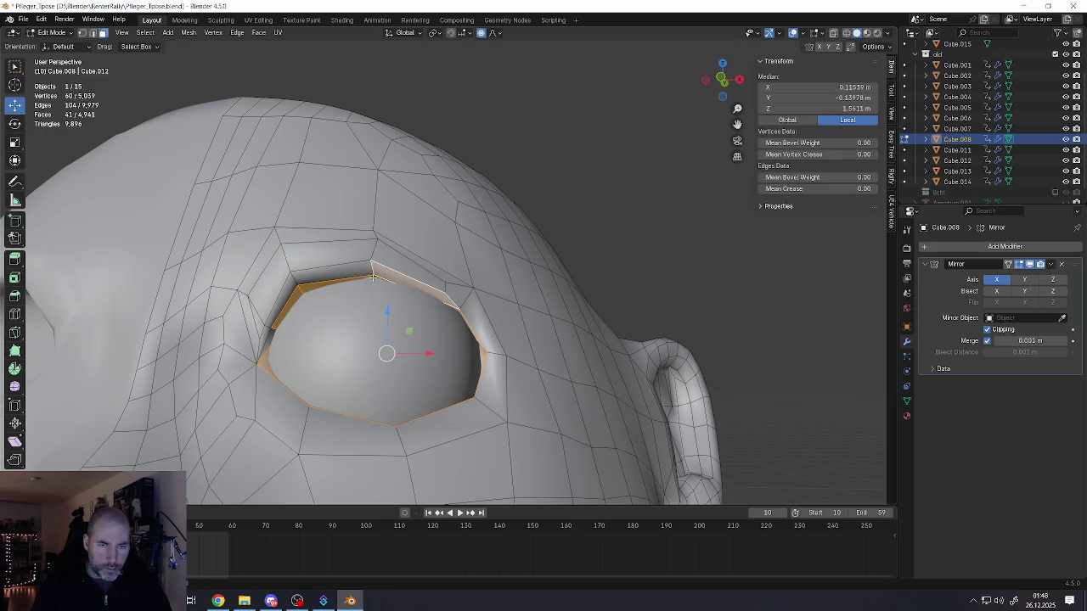
pyautogui.keyDown('alt'); pyautogui.keyDown('shift'); pyautogui.click(298, 286); pyautogui.keyUp('shift'); pyautogui.keyUp('alt')
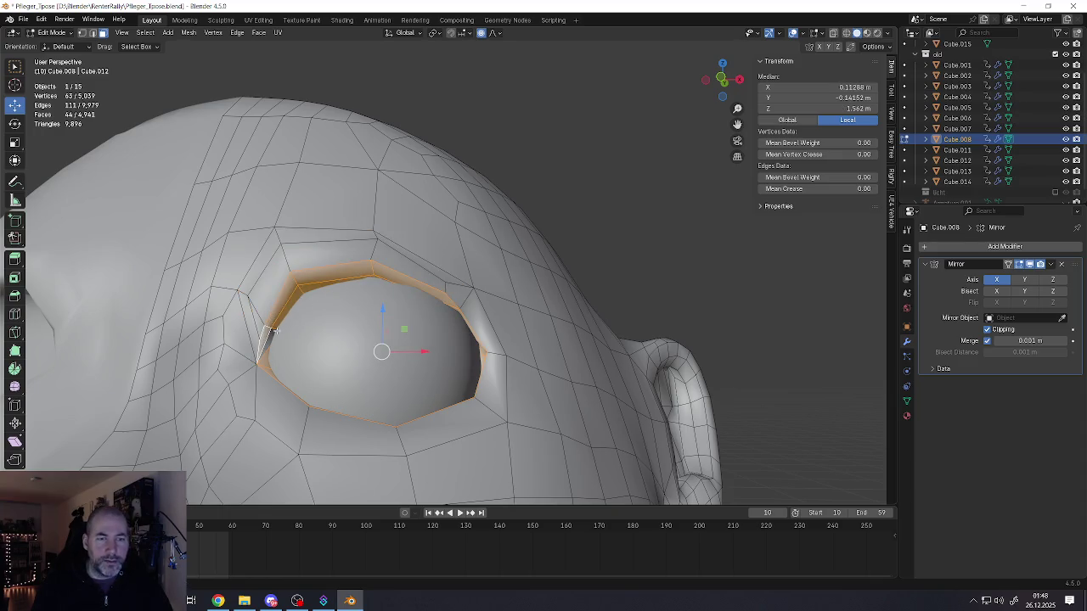
pyautogui.moveTo(475, 356); pyautogui.dragTo(455, 363, button='middle')
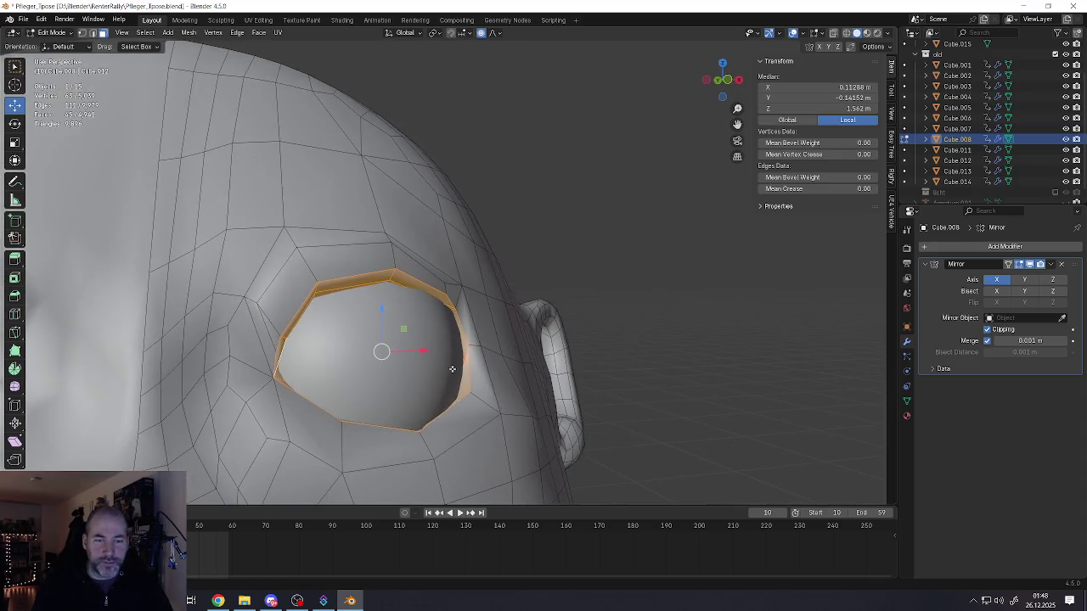
pyautogui.press('b')
pyautogui.moveTo(316, 301); pyautogui.dragTo(337, 325)
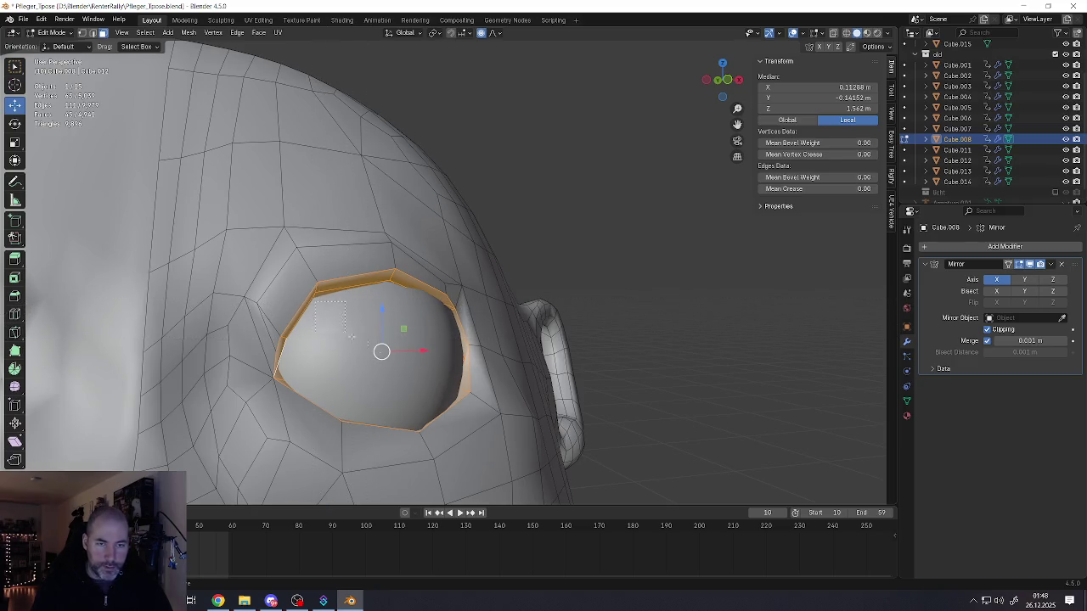
pyautogui.moveTo(432, 383); pyautogui.dragTo(403, 364, button='middle')
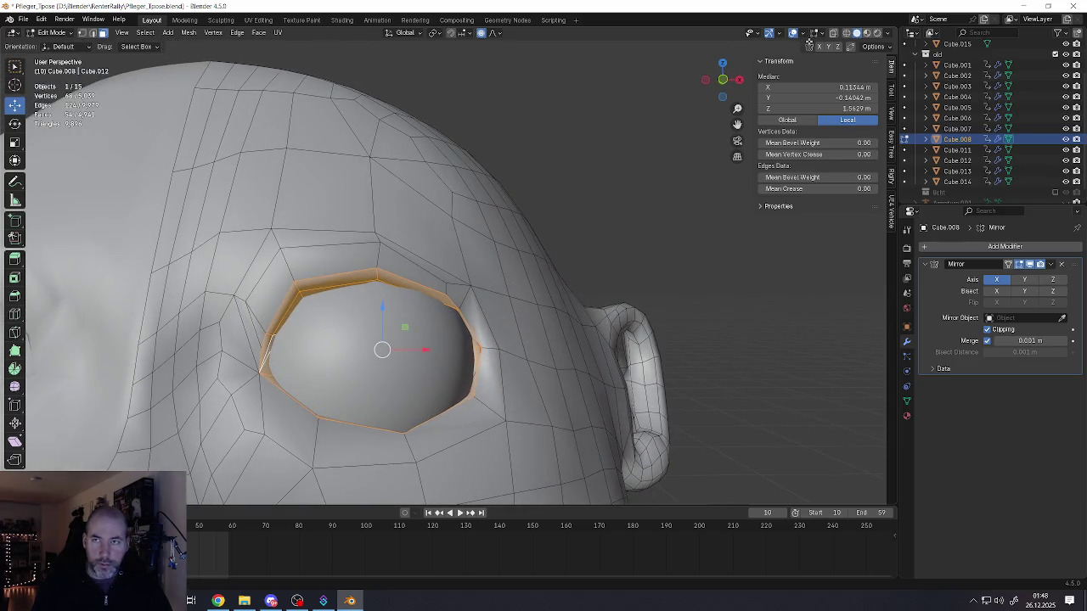
# - With X-ray on, box-select the remaining eyelid faces around the socket hole
pyautogui.click(834, 35)
pyautogui.click(834, 35)
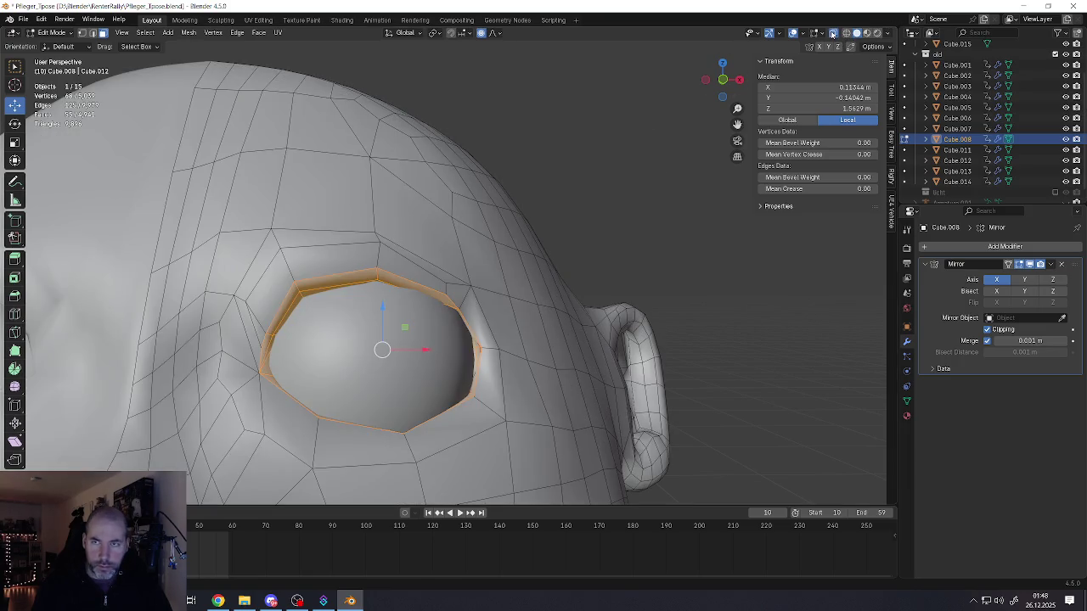
pyautogui.click(834, 35)
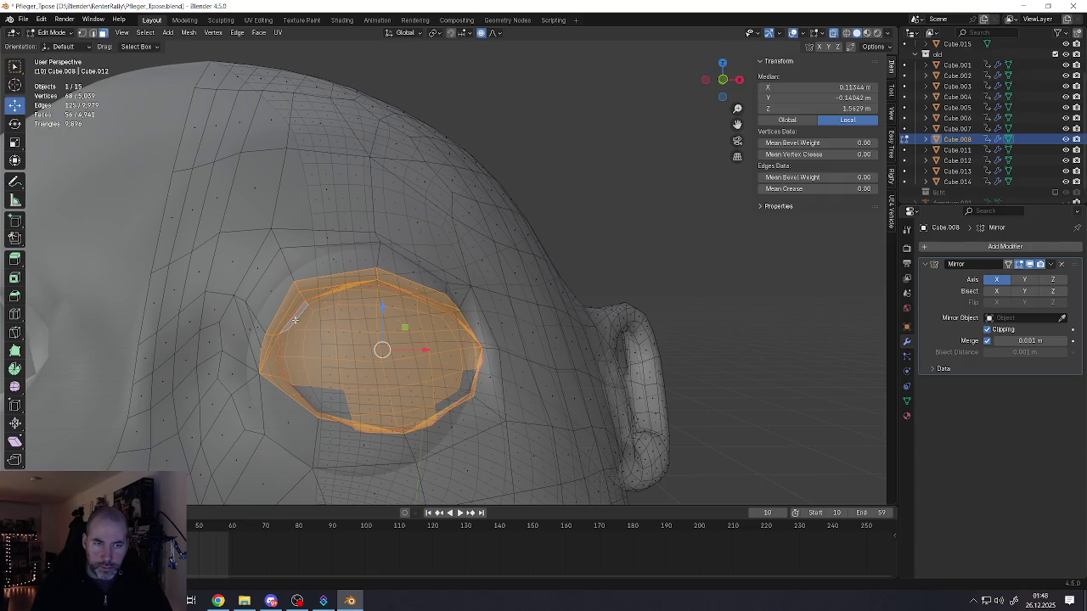
pyautogui.moveTo(330, 404); pyautogui.dragTo(336, 410, button='middle')
pyautogui.press('b')
pyautogui.moveTo(333, 407); pyautogui.dragTo(354, 419)
pyautogui.moveTo(421, 407)
pyautogui.mouseDown(button='middle')
pyautogui.moveTo(612, 348)
pyautogui.moveTo(321, 350)
pyautogui.mouseUp(button='middle')
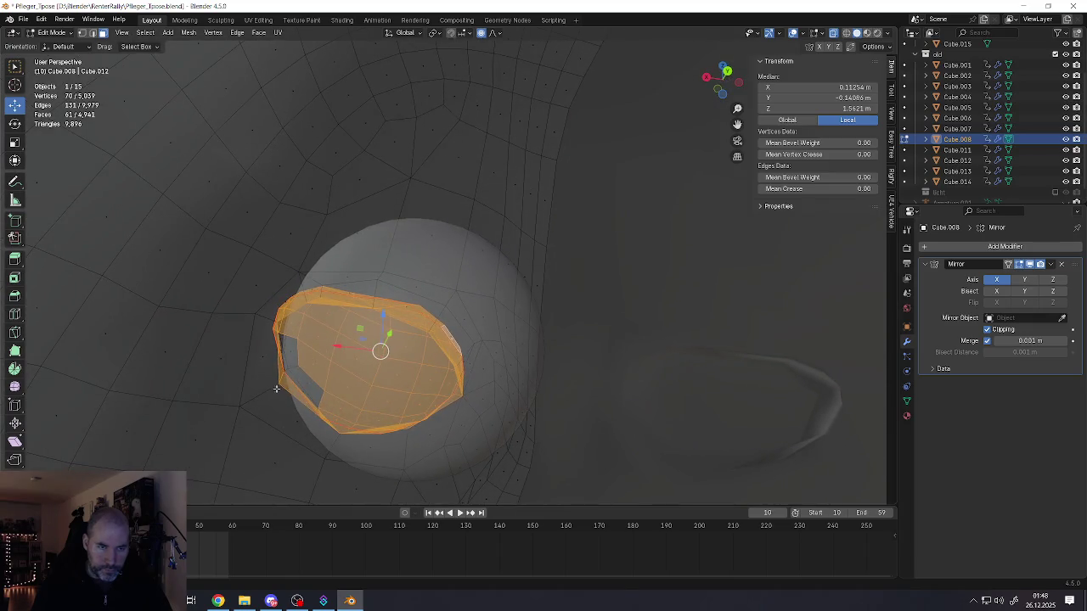
pyautogui.scroll(3, 273, 388)
pyautogui.moveTo(317, 358); pyautogui.dragTo(335, 374, button='middle')
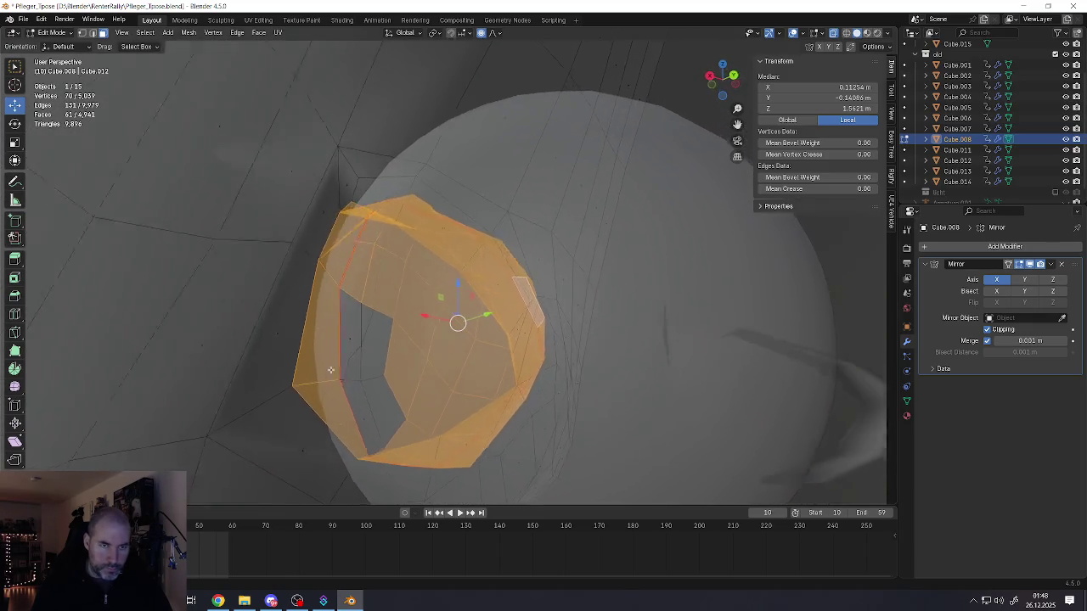
# - Fill the open socket holes with new faces and turn X-ray off for solid display
pyautogui.press('f')
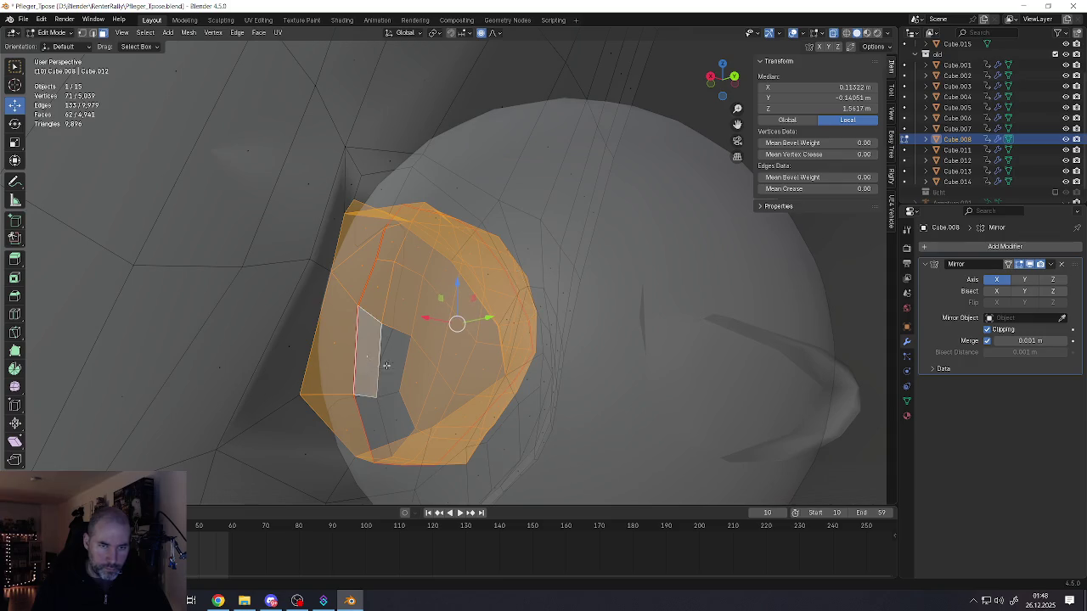
pyautogui.press('f')
pyautogui.press('f')
pyautogui.press('f')
pyautogui.moveTo(376, 427)
pyautogui.mouseDown(button='middle')
pyautogui.moveTo(363, 417)
pyautogui.moveTo(441, 339)
pyautogui.mouseUp(button='middle')
pyautogui.scroll(-3, 442, 339)
pyautogui.scroll(-2, 442, 340)
pyautogui.click(834, 34)
pyautogui.scroll(3, 411, 262)
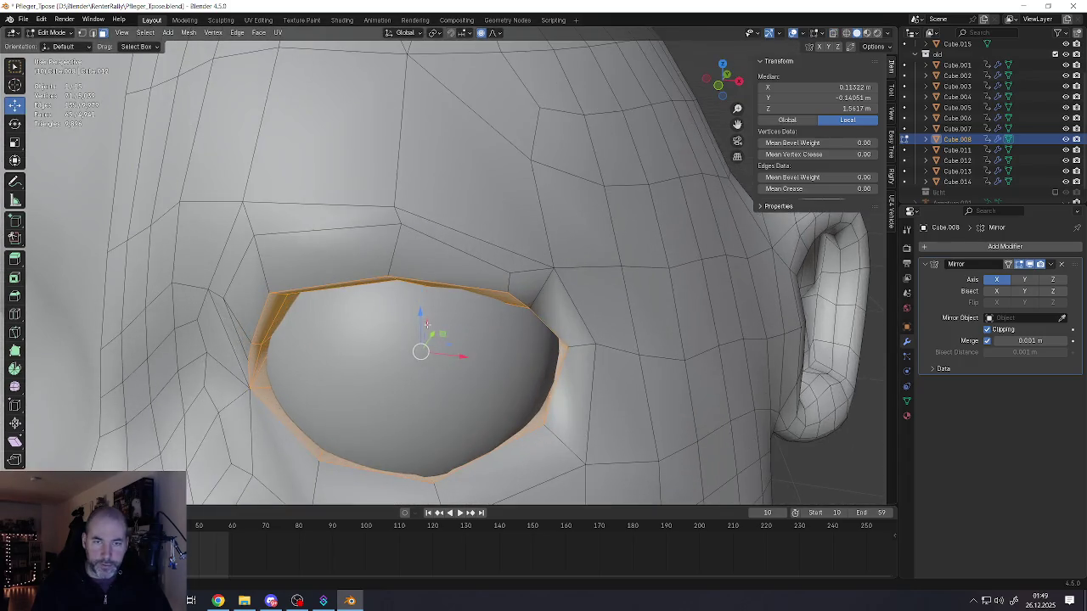
# - Select the corner face beside the eye rim and grow the selection around the rim
pyautogui.scroll(2, 411, 262)
pyautogui.keyDown('shift'); pyautogui.click(536, 304); pyautogui.keyUp('shift')
pyautogui.press('ctrl+KP_Add')
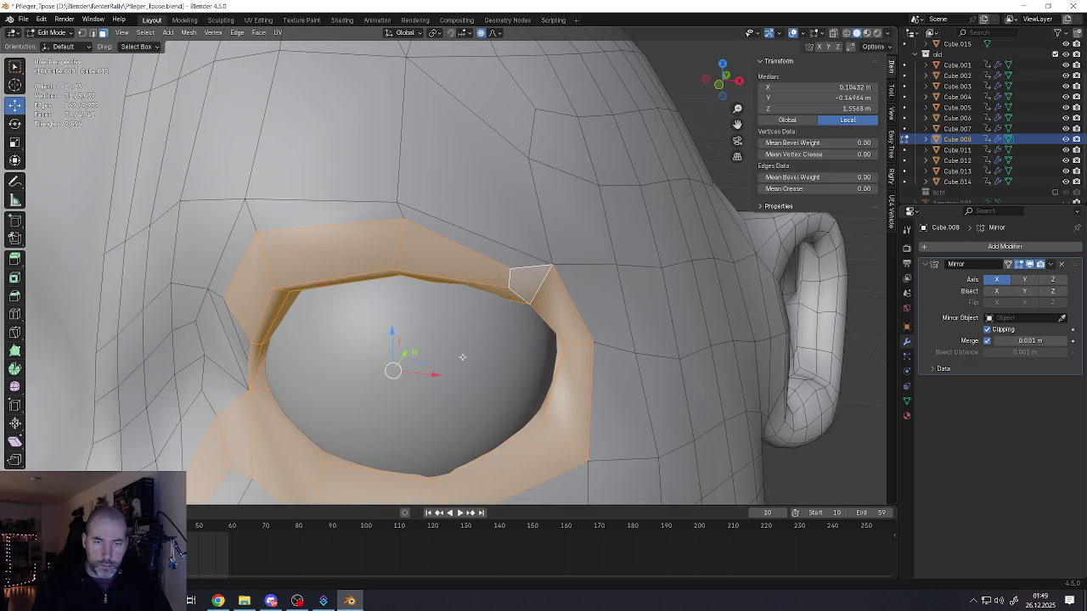
pyautogui.scroll(-3, 467, 357)
pyautogui.scroll(-2, 395, 405)
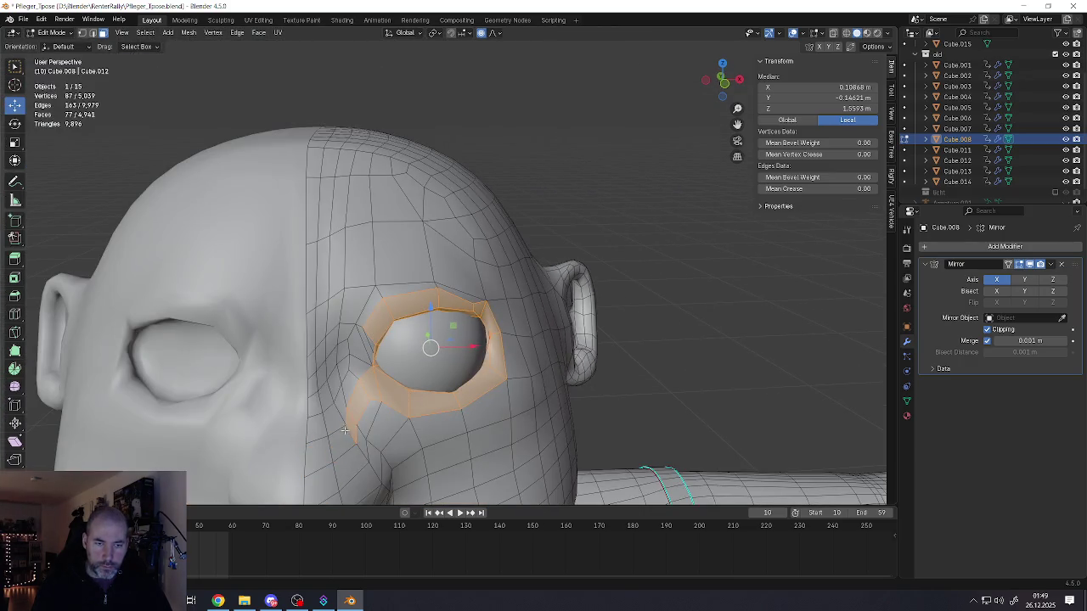
pyautogui.scroll(3, 403, 370)
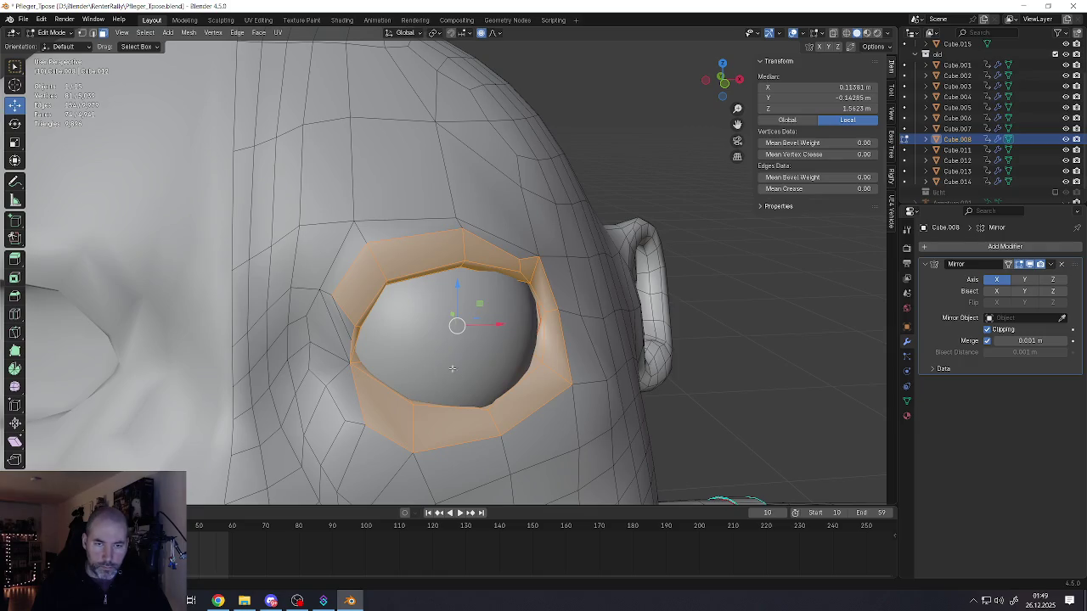
pyautogui.moveTo(404, 371); pyautogui.dragTo(41, 220, button='middle')
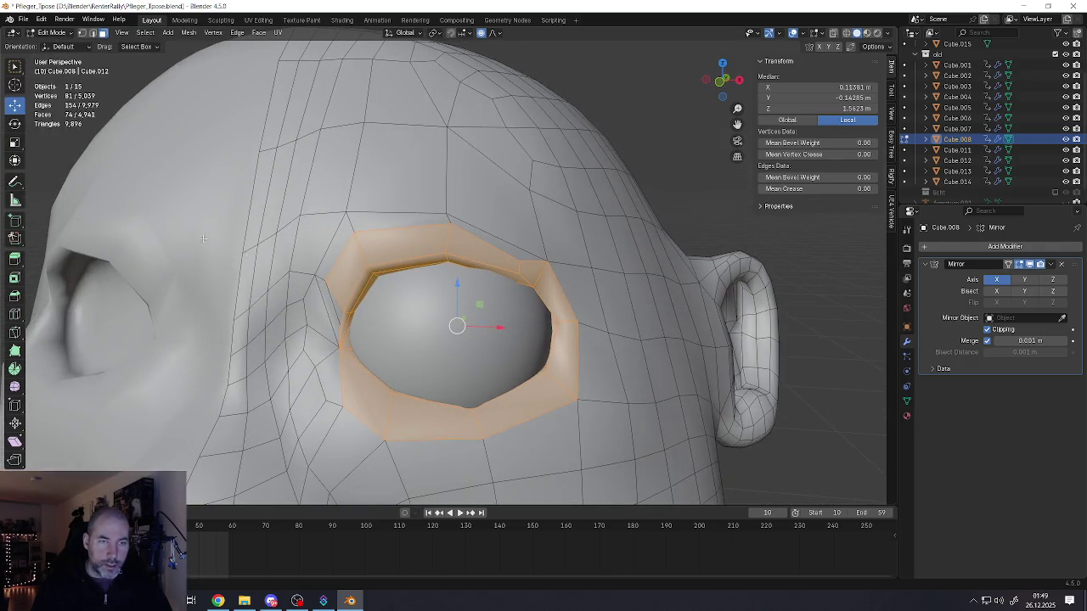
# - Thicken the rim faces with Shrink/Fatten and pull the rim forward along Y
pyautogui.click(14, 387)
pyautogui.moveTo(467, 332); pyautogui.dragTo(570, 407)
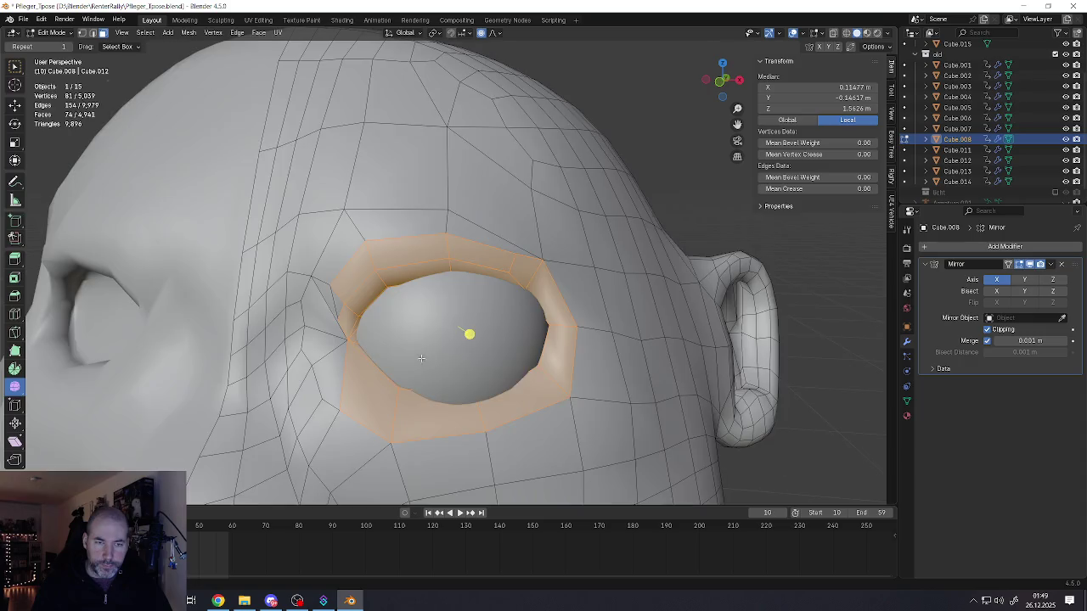
pyautogui.moveTo(570, 407); pyautogui.dragTo(512, 357, button='middle')
pyautogui.click(18, 108)
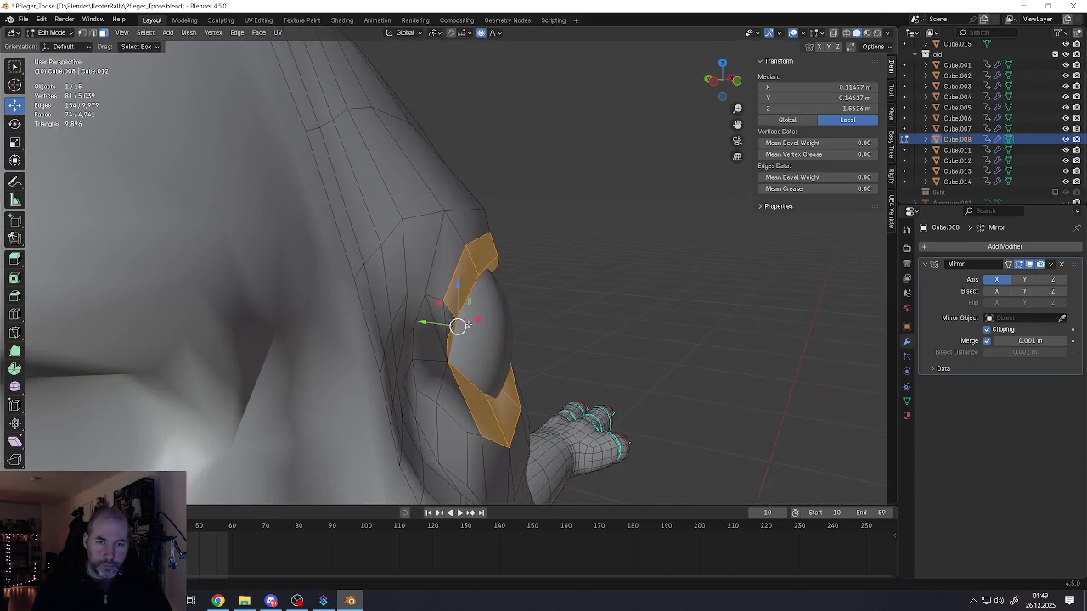
pyautogui.moveTo(432, 320); pyautogui.dragTo(481, 331)
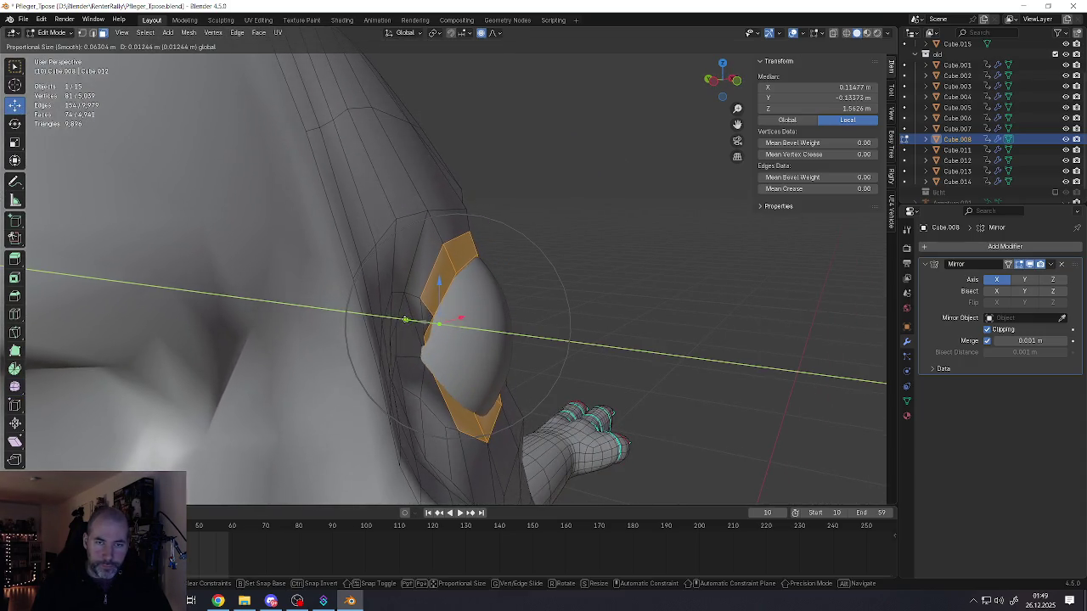
pyautogui.moveTo(482, 331); pyautogui.dragTo(518, 357, button='middle')
# - Scale the rim out about 1.18 with proportional falloff, then return to Object Mode
pyautogui.press('s')
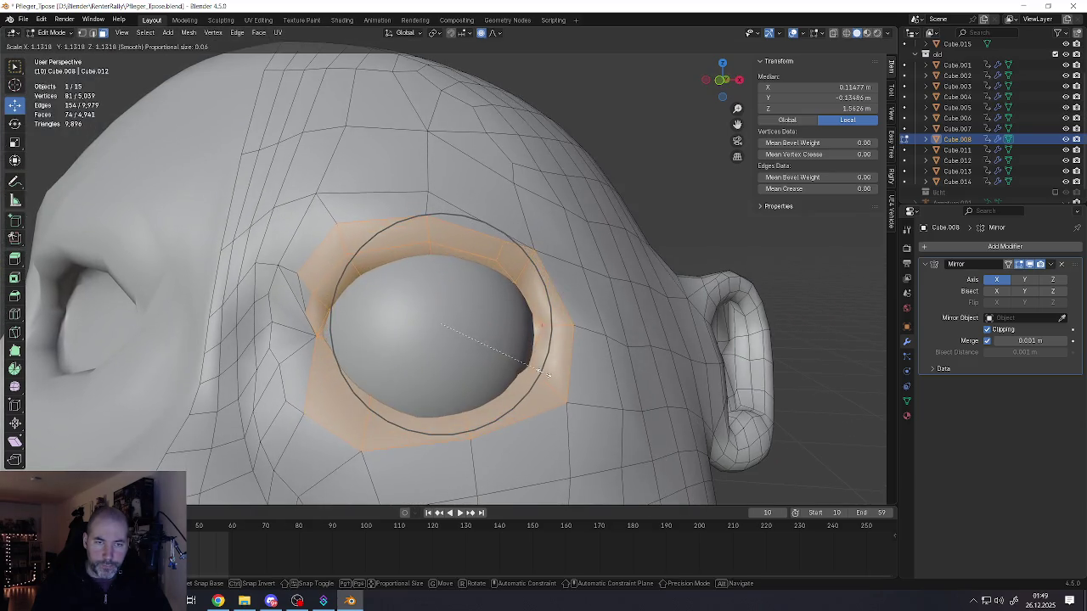
pyautogui.scroll(-2, 536, 370)
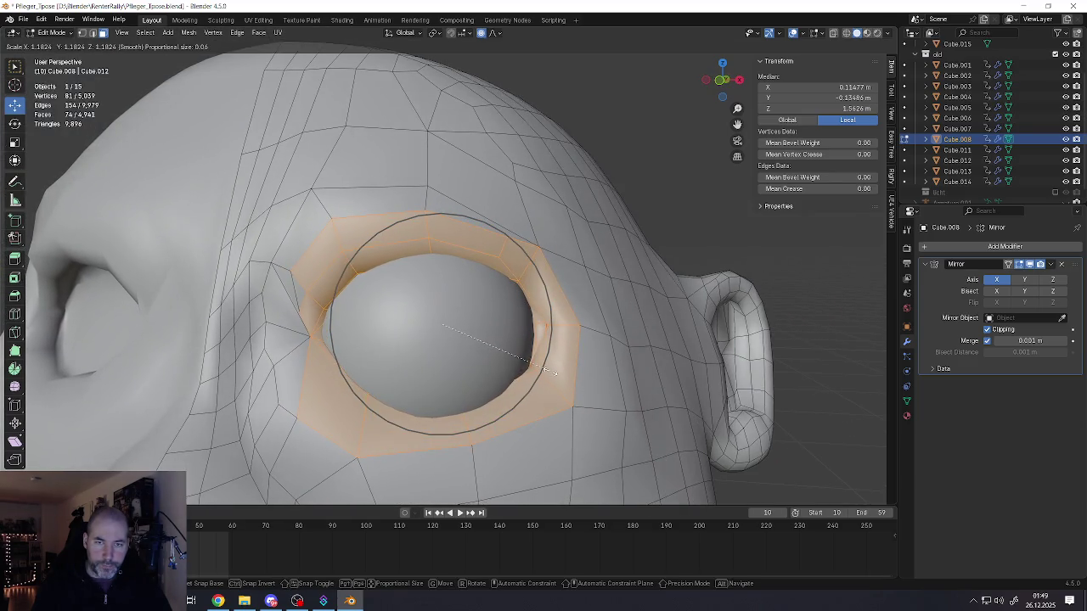
pyautogui.click(549, 371)
pyautogui.moveTo(522, 334)
pyautogui.mouseDown(button='middle')
pyautogui.moveTo(519, 345)
pyautogui.moveTo(436, 296)
pyautogui.moveTo(373, 282)
pyautogui.mouseUp(button='middle')
pyautogui.scroll(-4, 519, 339)
pyautogui.press('Tab')
# - Select the eyeball Cube.015 and reset its origin via Set Origin
pyautogui.click(433, 293)
pyautogui.scroll(3, 362, 282)
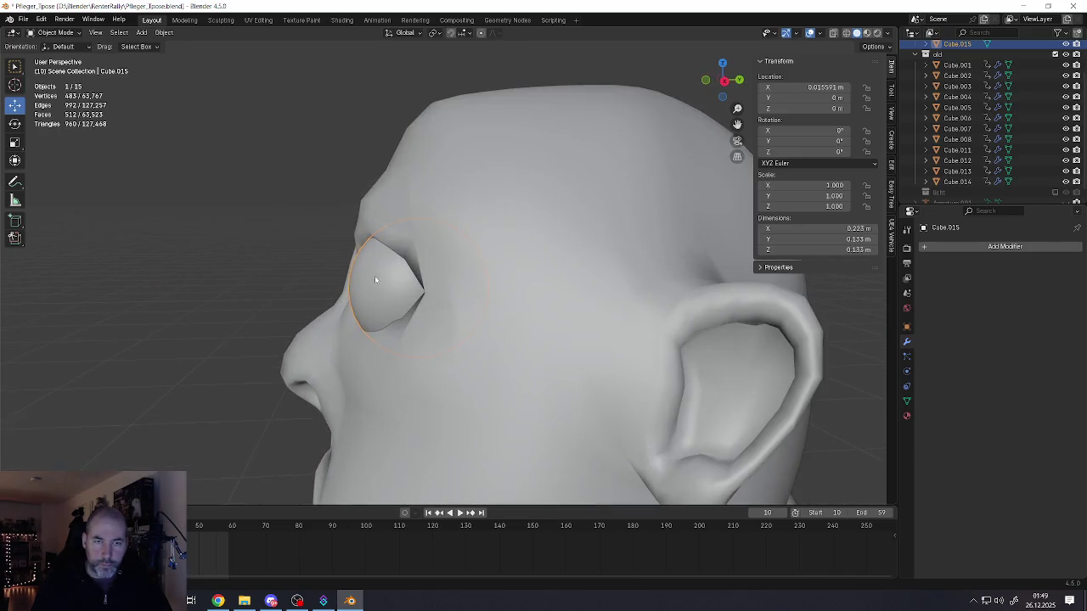
pyautogui.scroll(1, 375, 278)
pyautogui.scroll(1, 359, 278)
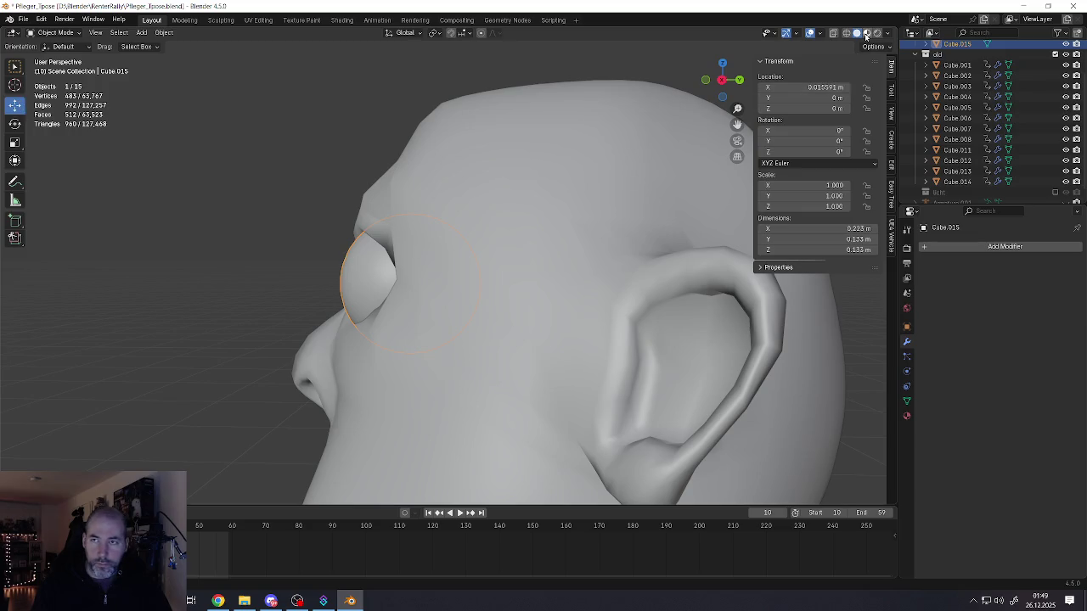
pyautogui.scroll(-5, 501, 314)
pyautogui.moveTo(501, 314)
pyautogui.mouseDown(button='middle')
pyautogui.moveTo(509, 299)
pyautogui.moveTo(568, 348)
pyautogui.moveTo(429, 267)
pyautogui.mouseUp(button='middle')
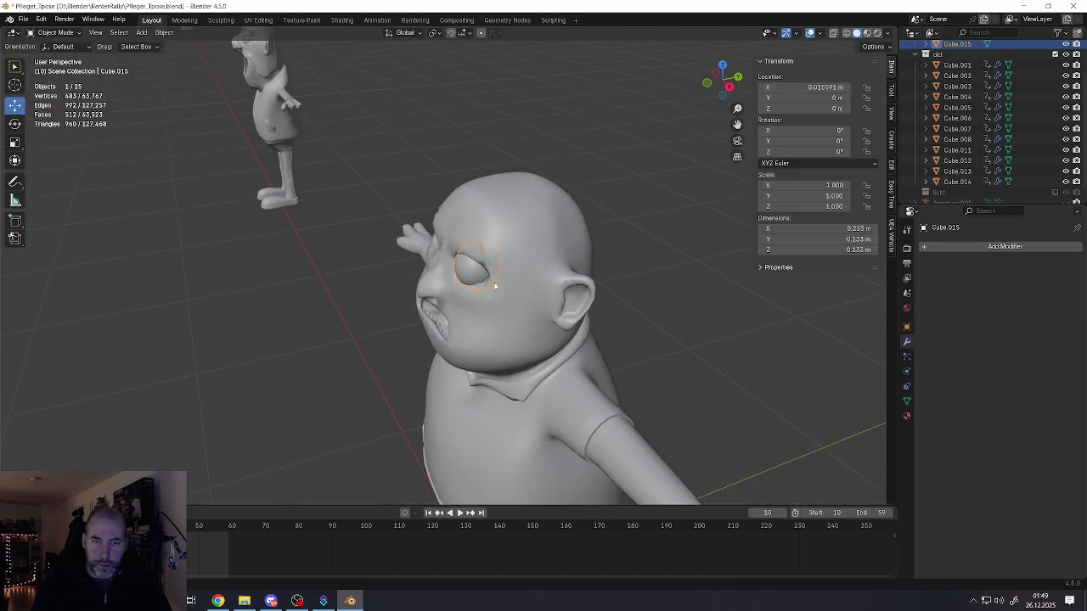
pyautogui.rightClick(429, 268)
pyautogui.click(518, 325)
# - Move Cube.015 along Y and X into the socket, around X 0.107, Y −0.102
pyautogui.press('KP_Decimal')
pyautogui.moveTo(491, 252); pyautogui.dragTo(500, 250)
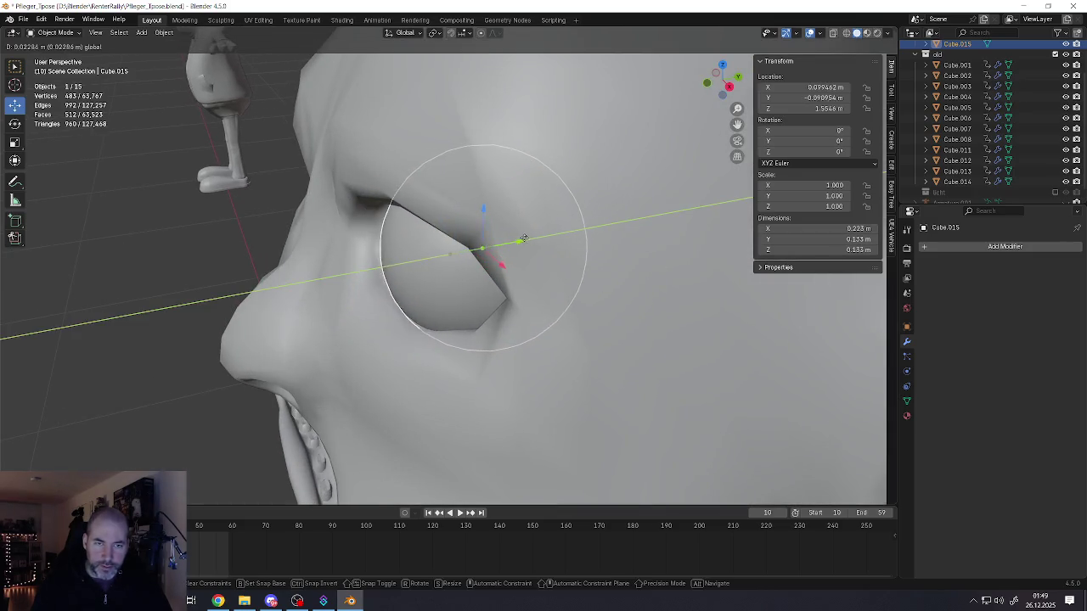
pyautogui.moveTo(499, 249); pyautogui.dragTo(526, 238, button='middle')
pyautogui.moveTo(544, 232); pyautogui.dragTo(552, 232)
pyautogui.moveTo(552, 232)
pyautogui.mouseDown(button='middle')
pyautogui.moveTo(528, 234)
pyautogui.moveTo(510, 219)
pyautogui.mouseUp(button='middle')
pyautogui.moveTo(476, 208); pyautogui.dragTo(471, 212)
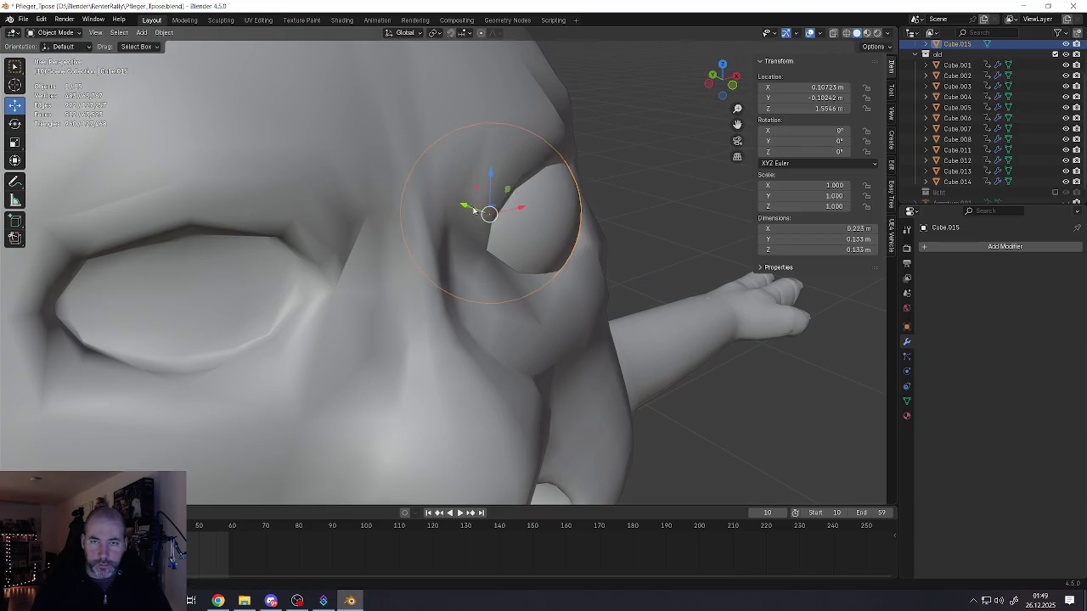
# - Deselect the eyeball and zoom out to show the whole character
pyautogui.moveTo(471, 212)
pyautogui.mouseDown(button='middle')
pyautogui.moveTo(437, 188)
pyautogui.moveTo(505, 236)
pyautogui.mouseUp(button='middle')
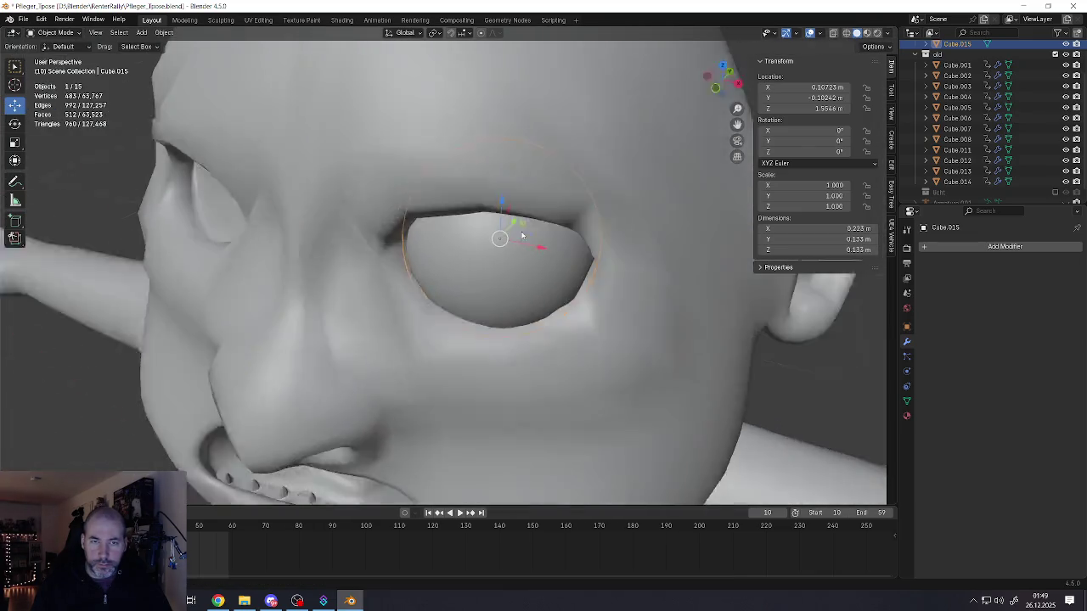
pyautogui.scroll(-5, 513, 225)
pyautogui.hotkey('alt', 'a')
pyautogui.scroll(-4, 513, 226)
pyautogui.scroll(-1, 520, 274)
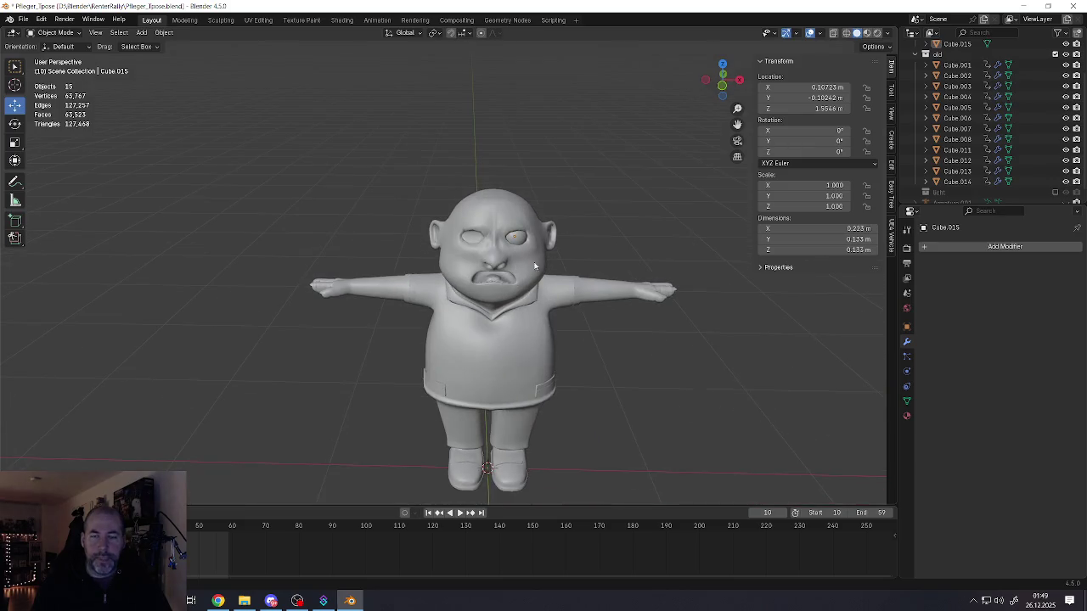
pyautogui.click(867, 32)
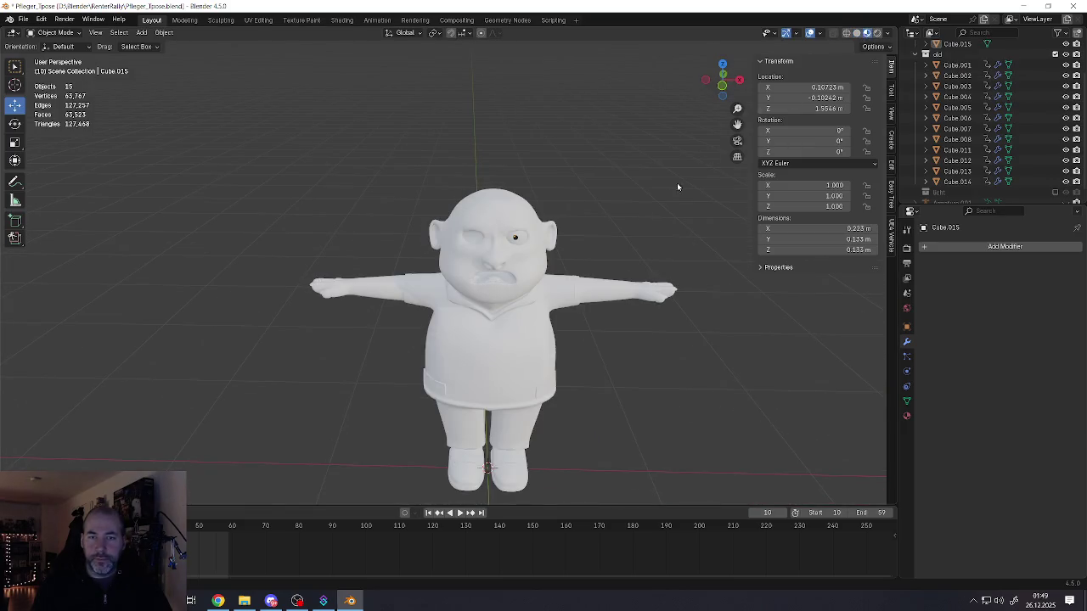
pyautogui.scroll(3, 487, 223)
pyautogui.moveTo(489, 223); pyautogui.dragTo(582, 185, button='middle')
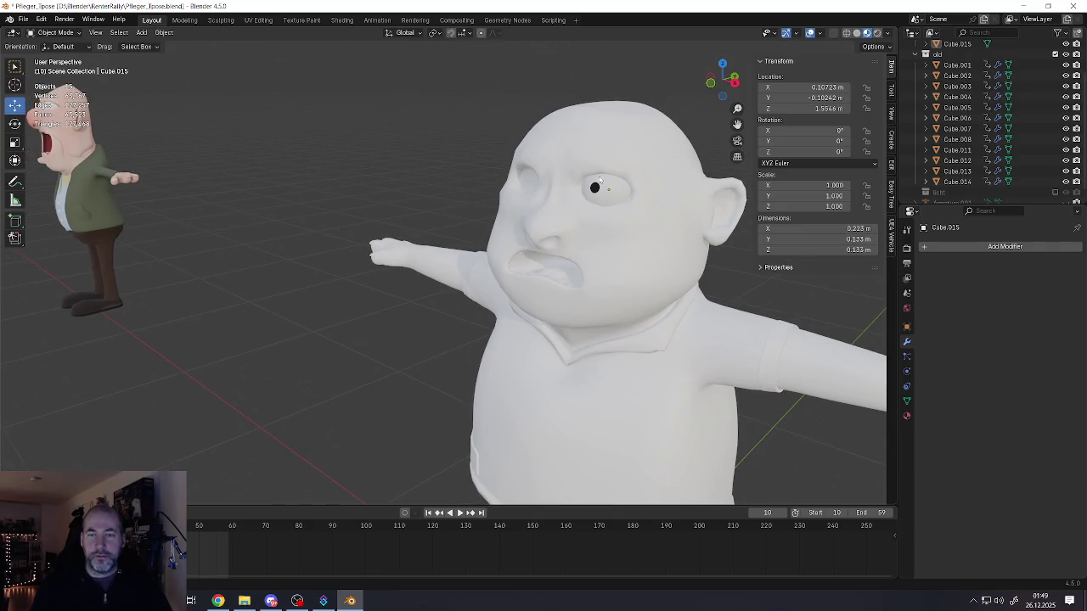
pyautogui.click(856, 33)
pyautogui.moveTo(620, 250); pyautogui.dragTo(588, 191, button='middle')
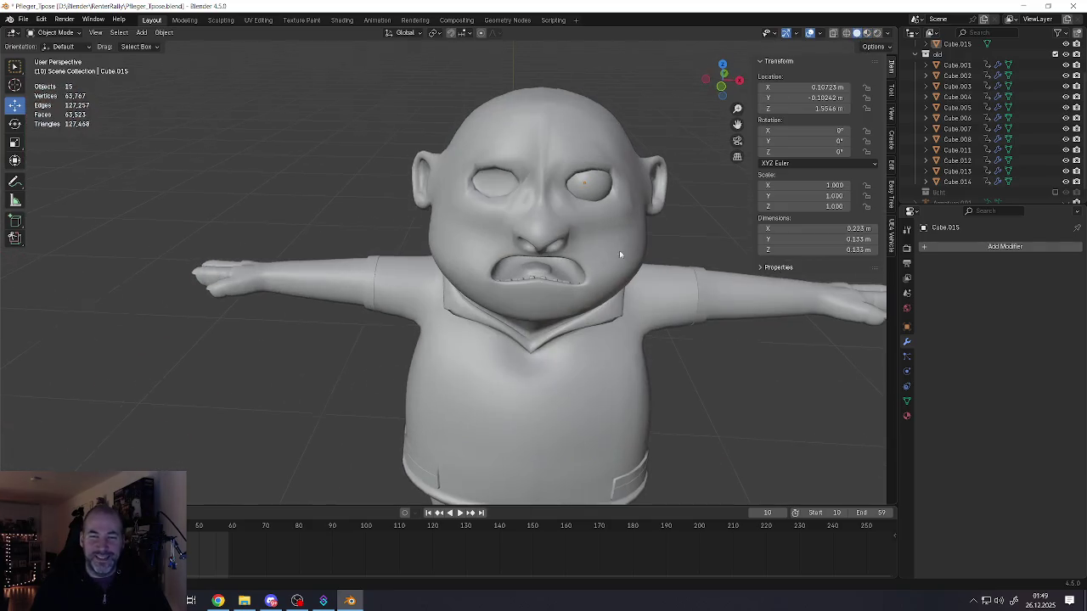
pyautogui.click(588, 191)
pyautogui.scroll(-3, 584, 205)
pyautogui.scroll(1, 585, 205)
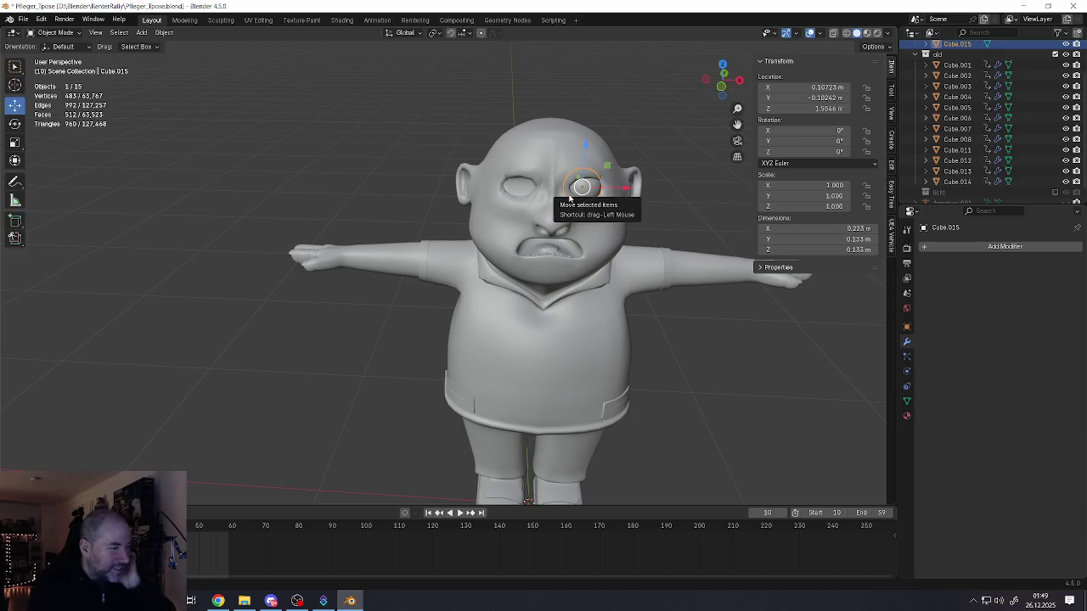